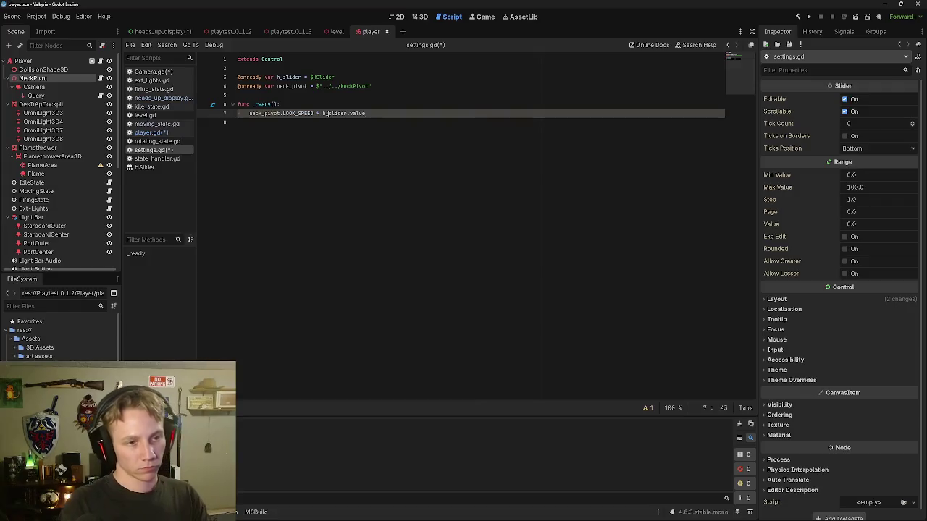
Step: Review the _ready code and change the operator before h_slider.value on line 7 to *
{"action": "left_click", "coordinate": [432, 123]}
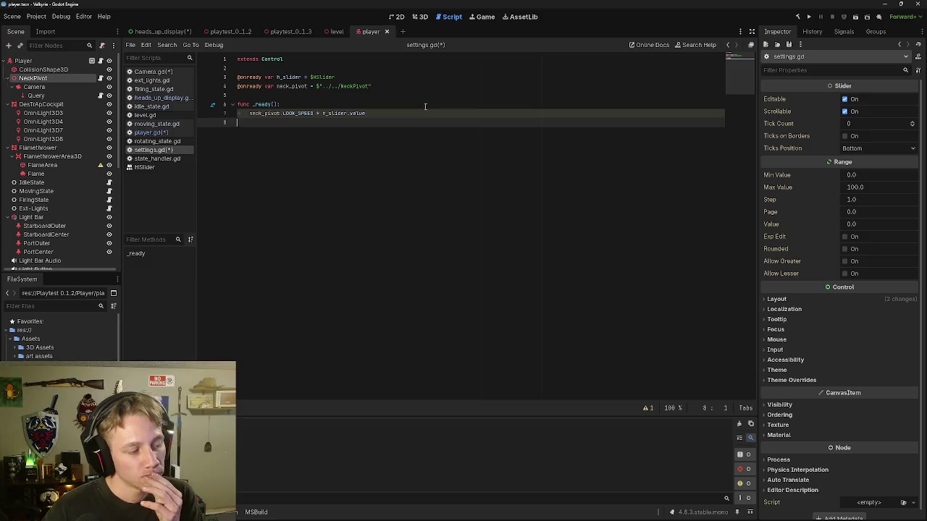
{"action": "left_click", "coordinate": [432, 104]}
{"action": "left_click", "coordinate": [430, 113]}
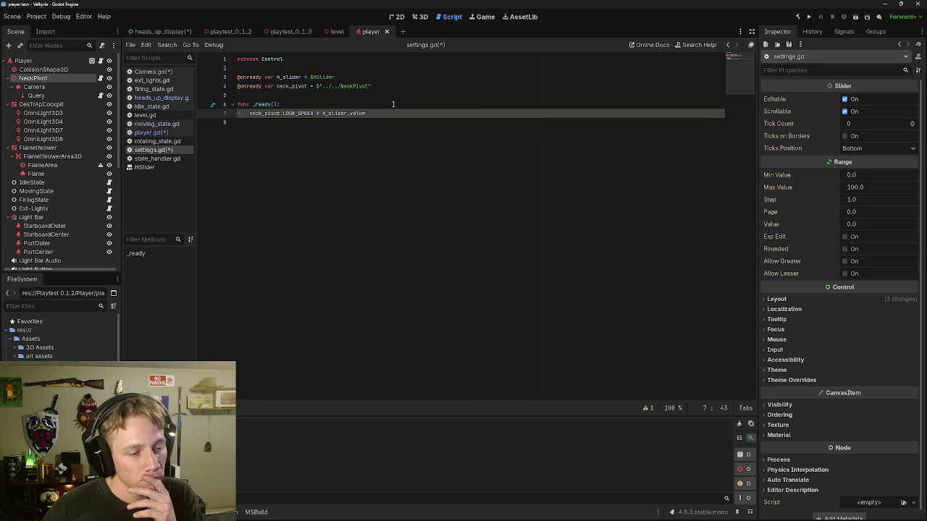
{"action": "key", "text": "Up"}
{"action": "key", "text": "Up"}
{"action": "key", "text": "Up"}
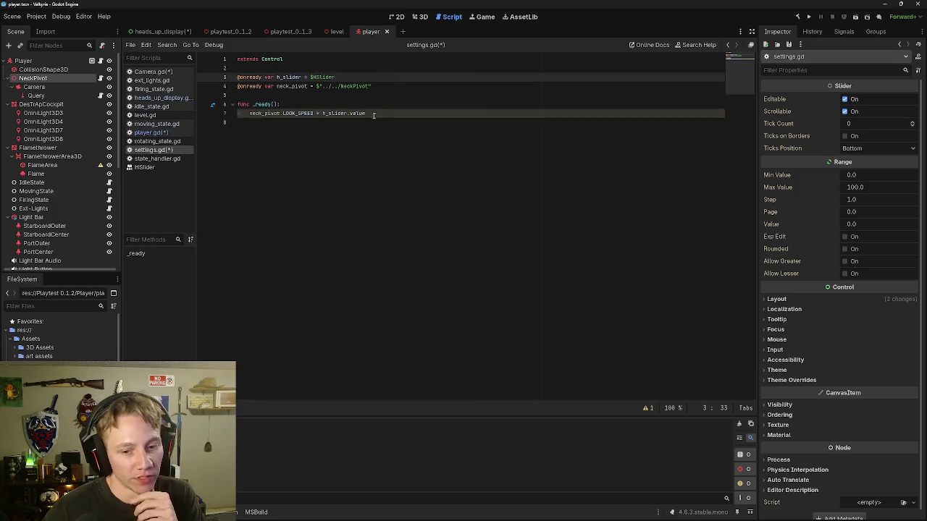
{"action": "left_click", "coordinate": [646, 409]}
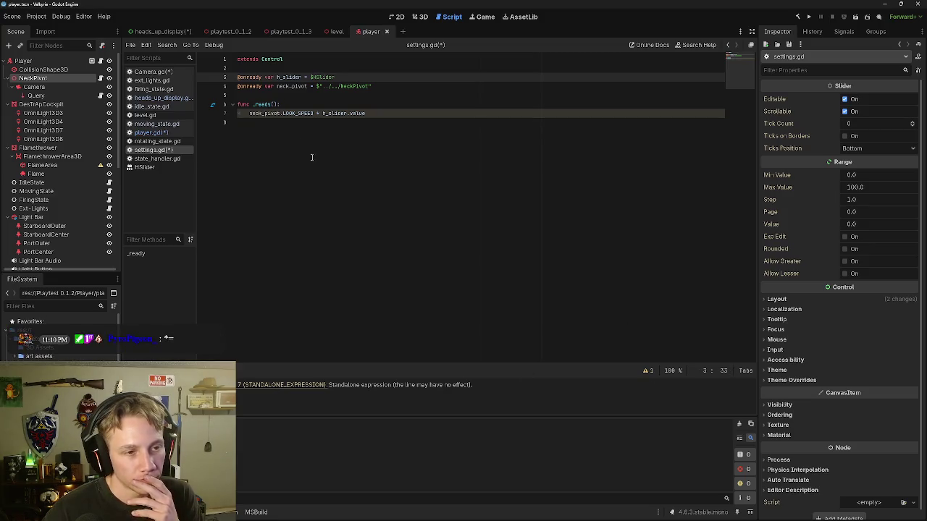
{"action": "left_click", "coordinate": [319, 113]}
{"action": "type", "text": "*"}
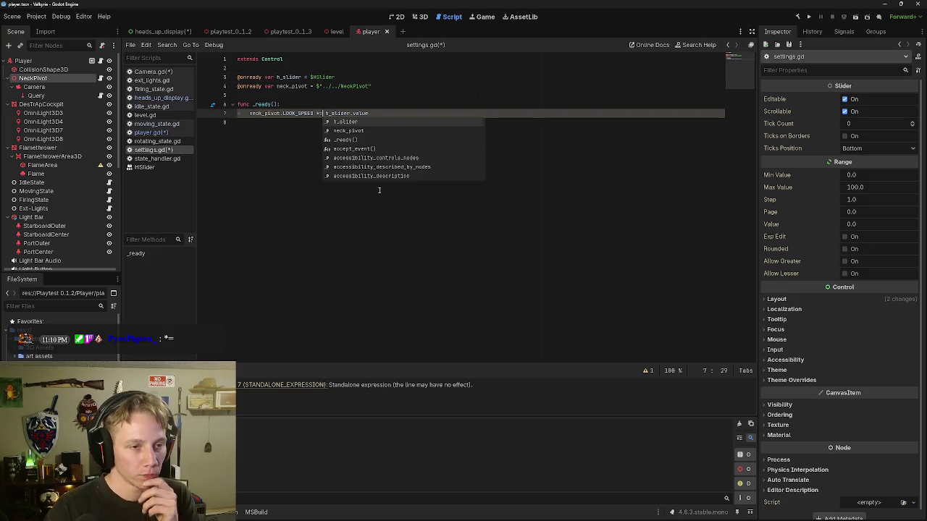
{"action": "left_click", "coordinate": [401, 114]}
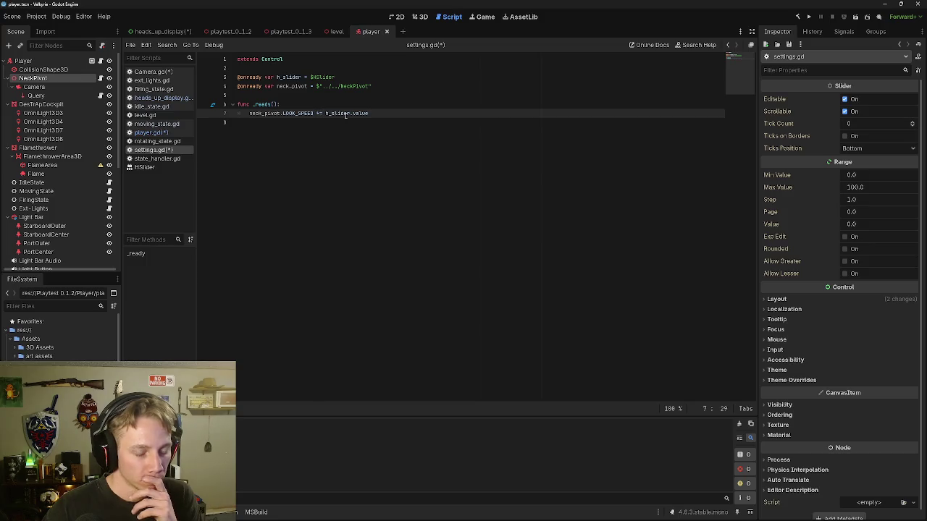
Step: Complete line 7 as neck_pivot.LOOK_SPEED = neck_pivot.LOOK_SPEED * h_slider.value using autocomplete
{"action": "key", "text": "BackSpace"}
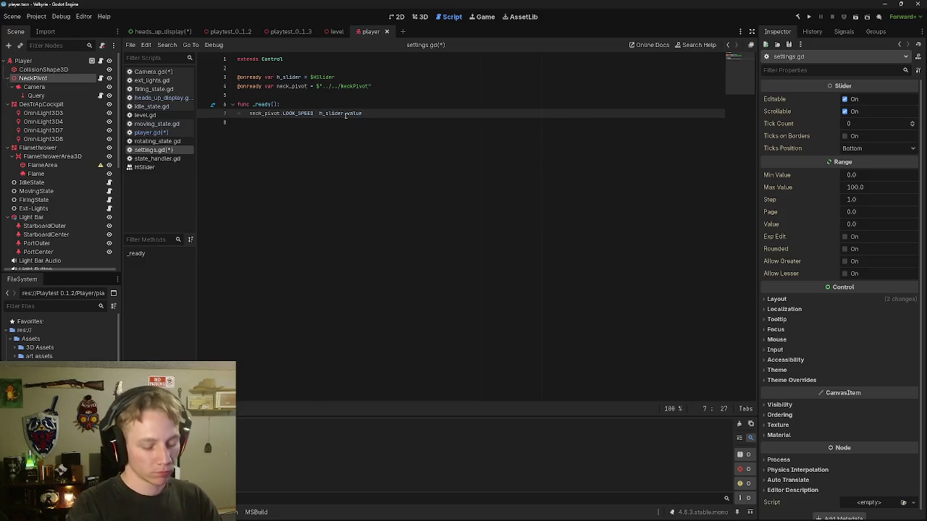
{"action": "type", "text": "="}
{"action": "key", "text": "ctrl+space"}
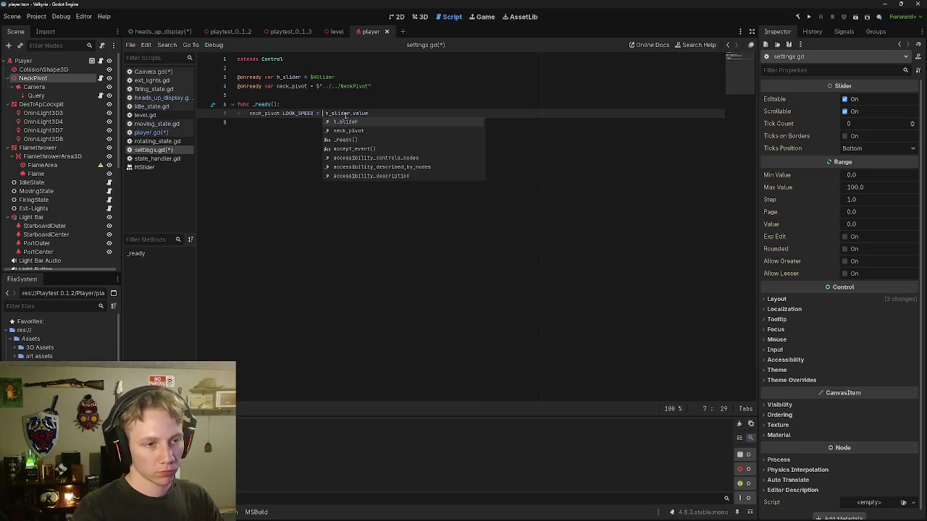
{"action": "type", "text": "neck"}
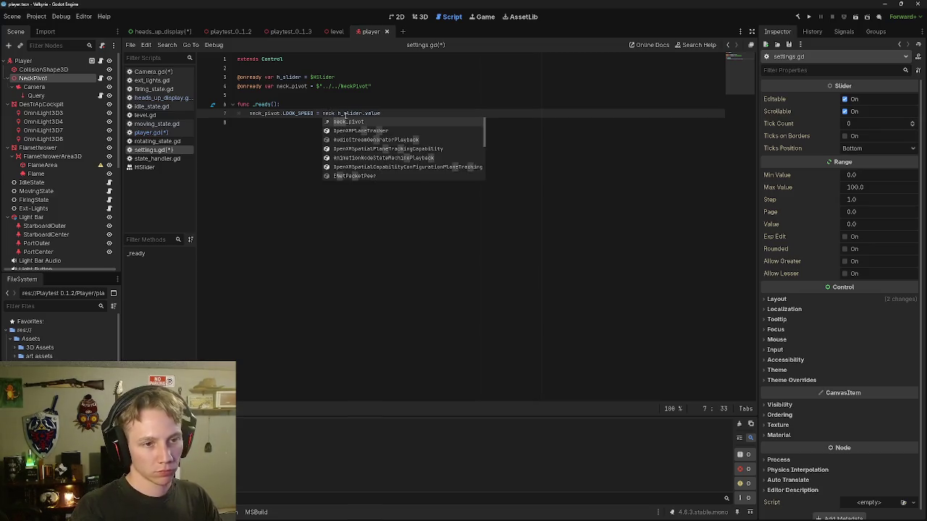
{"action": "key", "text": "Return"}
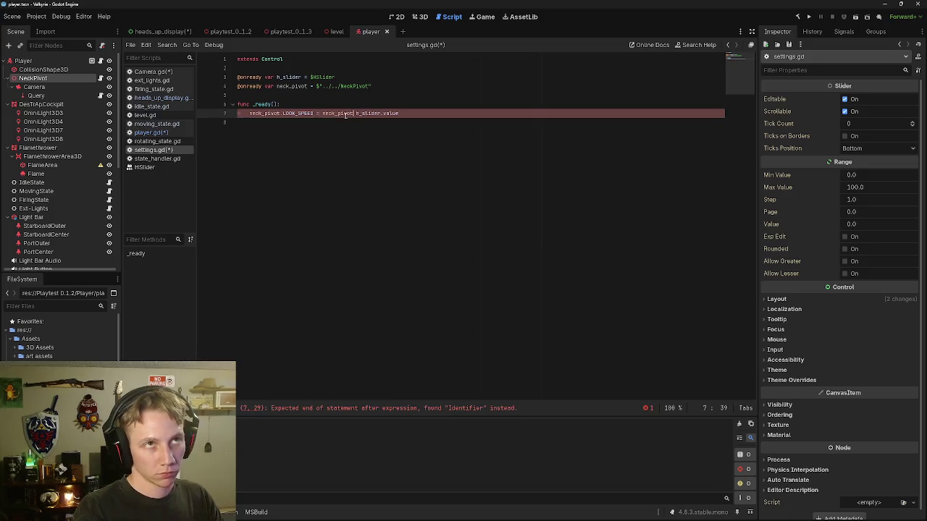
{"action": "type", "text": ".LOOK"}
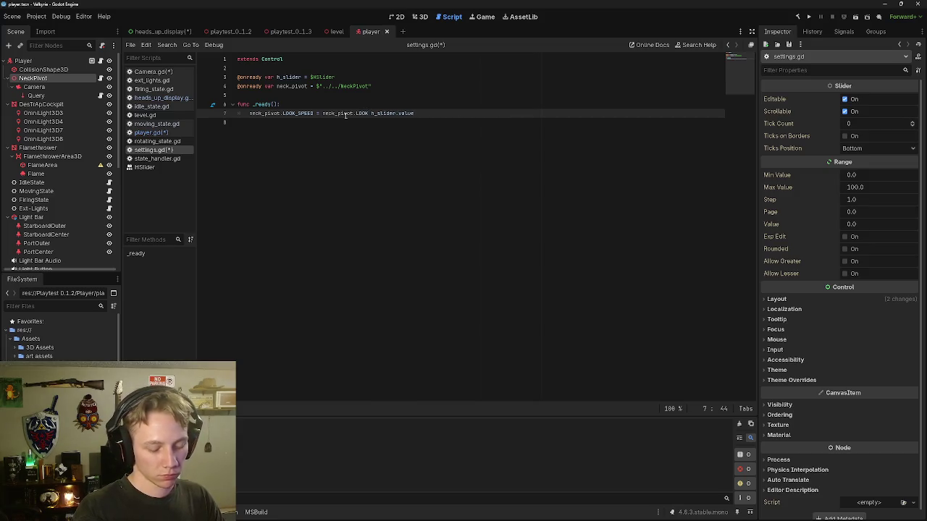
{"action": "type", "text": "_SPEED = neck_pivot.LOOK_SPEED"}
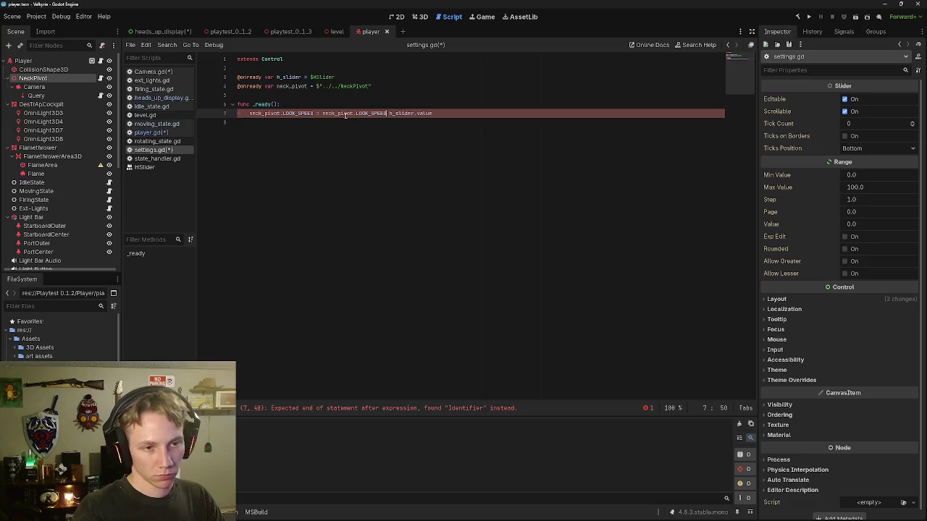
{"action": "type", "text": " *"}
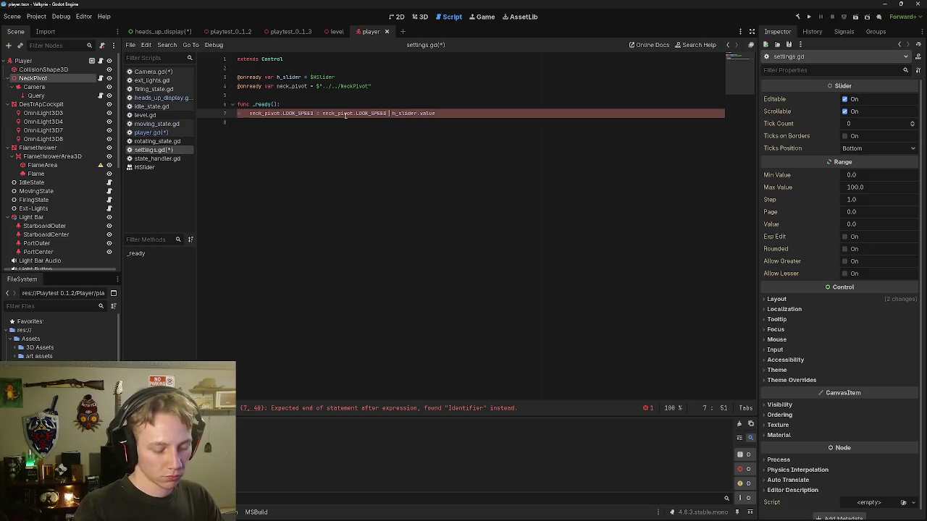
{"action": "left_click", "coordinate": [461, 104]}
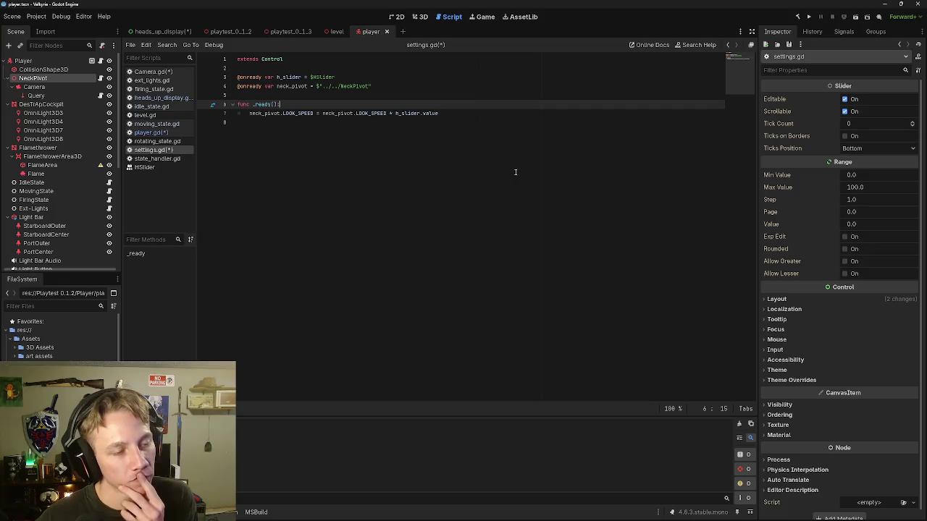
{"action": "left_click", "coordinate": [442, 88]}
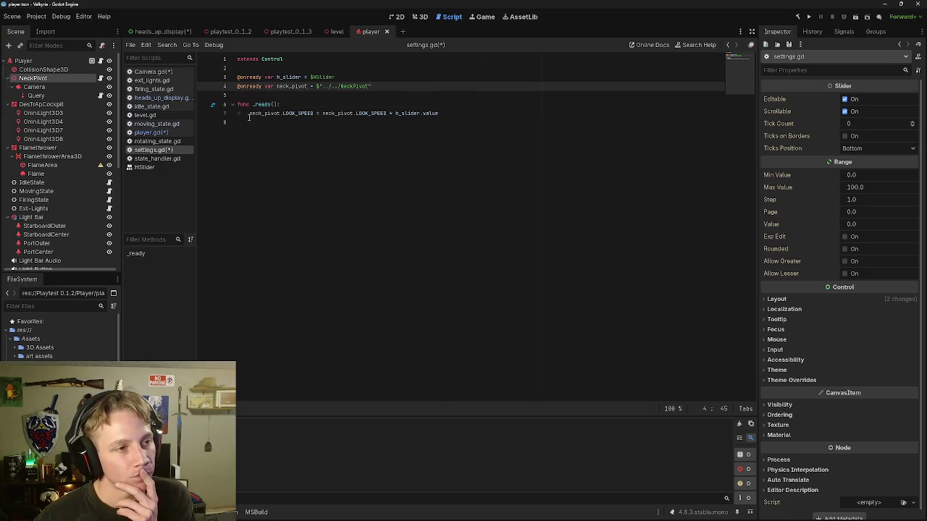
Step: In the heads_up_display scene, add a Button child under Settings and view it in 2D
{"action": "left_click", "coordinate": [150, 31]}
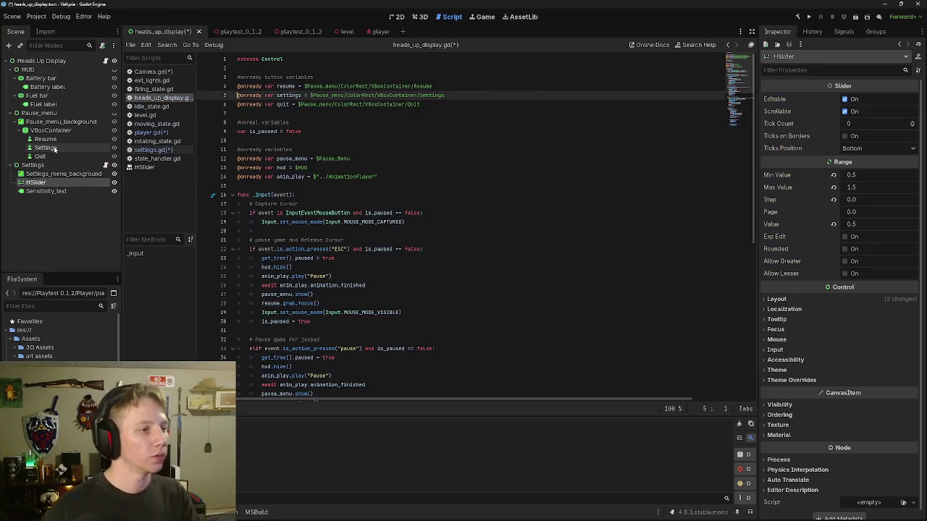
{"action": "left_click", "coordinate": [33, 165]}
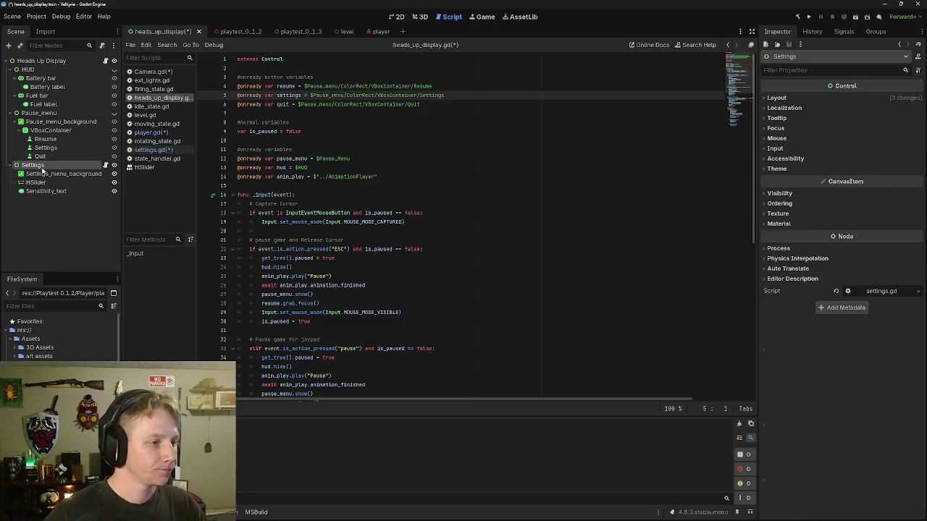
{"action": "right_click", "coordinate": [34, 169]}
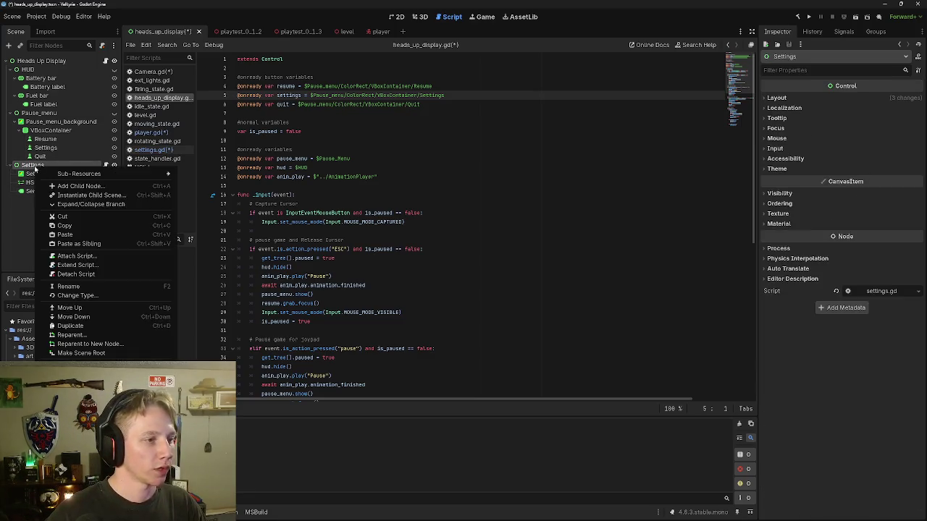
{"action": "left_click", "coordinate": [80, 186]}
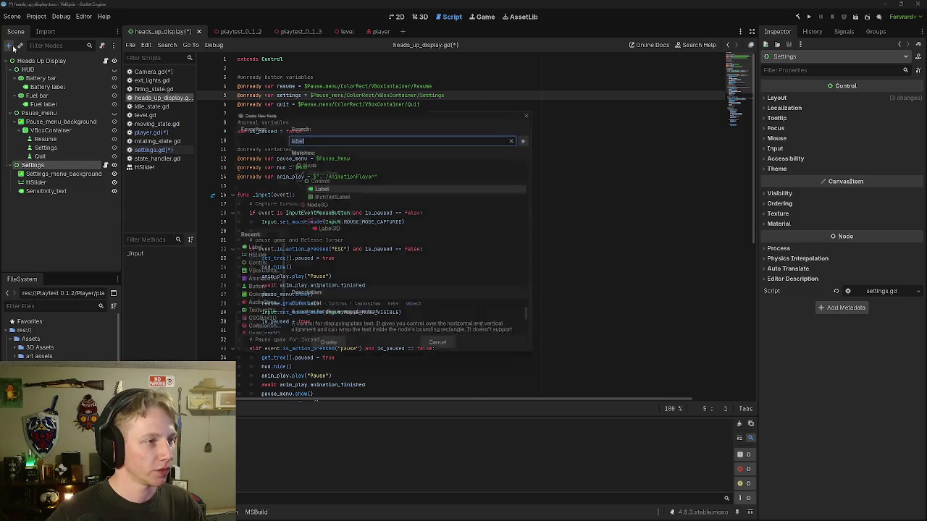
{"action": "type", "text": "button"}
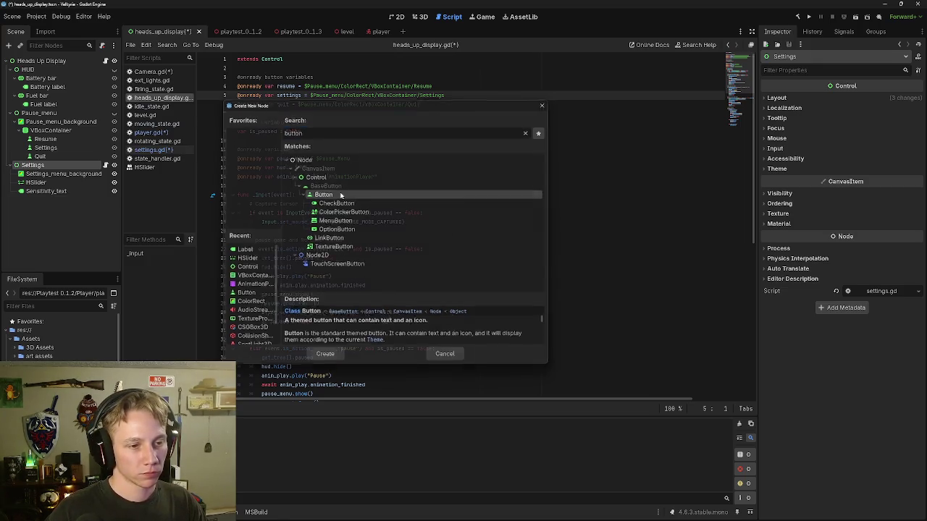
{"action": "double_click", "coordinate": [341, 195]}
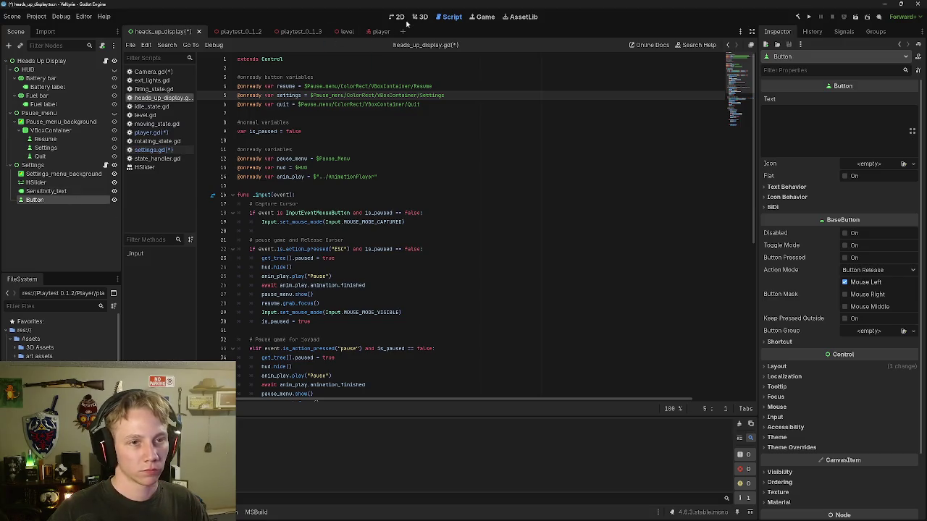
{"action": "left_click", "coordinate": [396, 17]}
Step: Undo the button's layout preset and drag it into a small square at the panel's top-right
{"action": "left_click", "coordinate": [187, 118]}
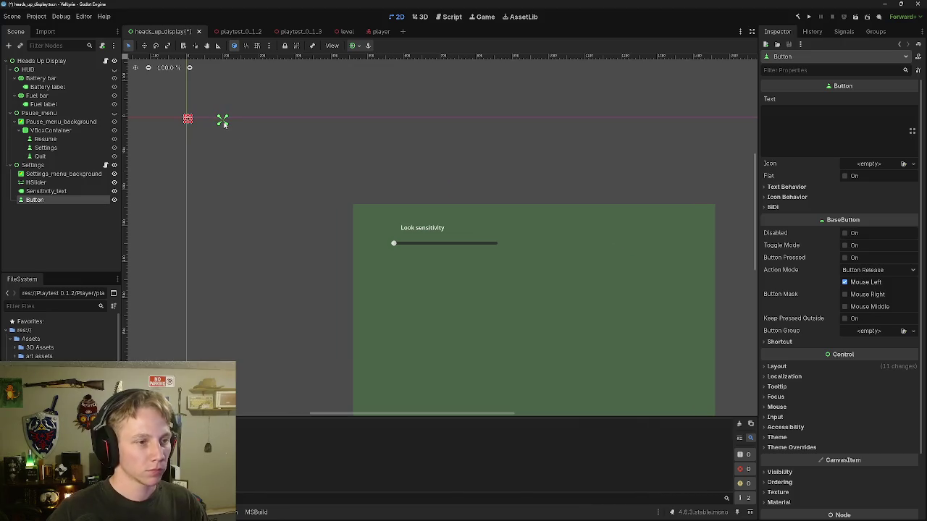
{"action": "key", "text": "ctrl+z"}
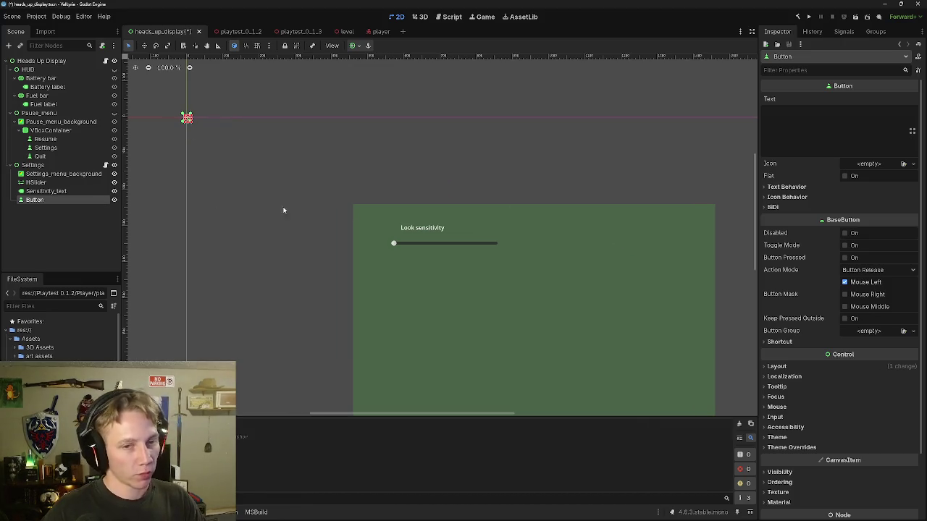
{"action": "left_click_drag", "start_coordinate": [189, 123], "coordinate": [242, 160]}
{"action": "mouse_move", "coordinate": [190, 136]}
{"action": "left_mouse_down"}
{"action": "mouse_move", "coordinate": [230, 137]}
{"action": "mouse_move", "coordinate": [663, 234]}
{"action": "left_mouse_up"}
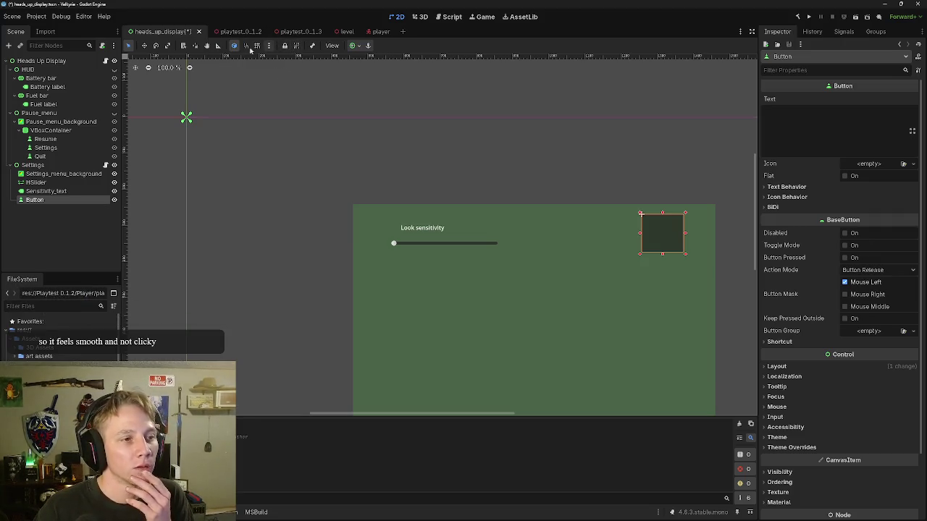
Step: Select the HSlider, nudge it slightly right and raise its Tick Count
{"action": "left_click", "coordinate": [43, 182]}
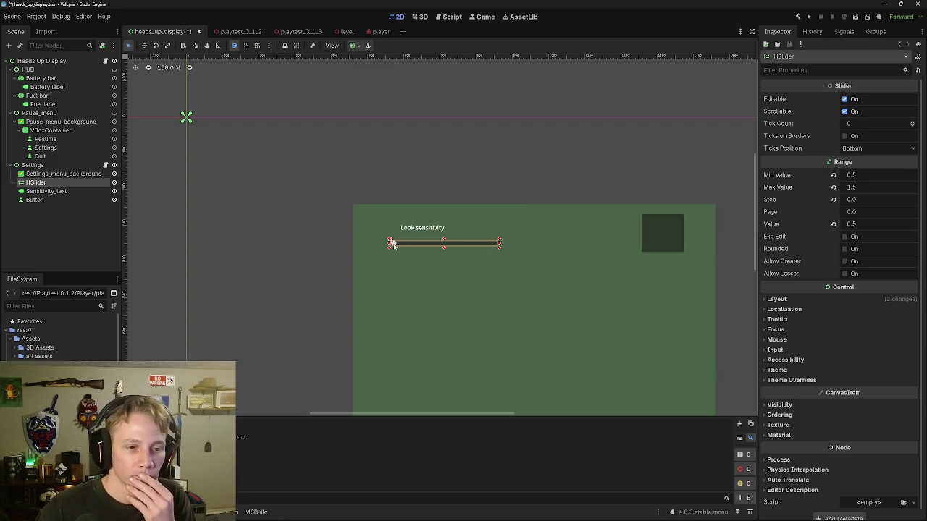
{"action": "left_click_drag", "start_coordinate": [392, 242], "coordinate": [402, 247]}
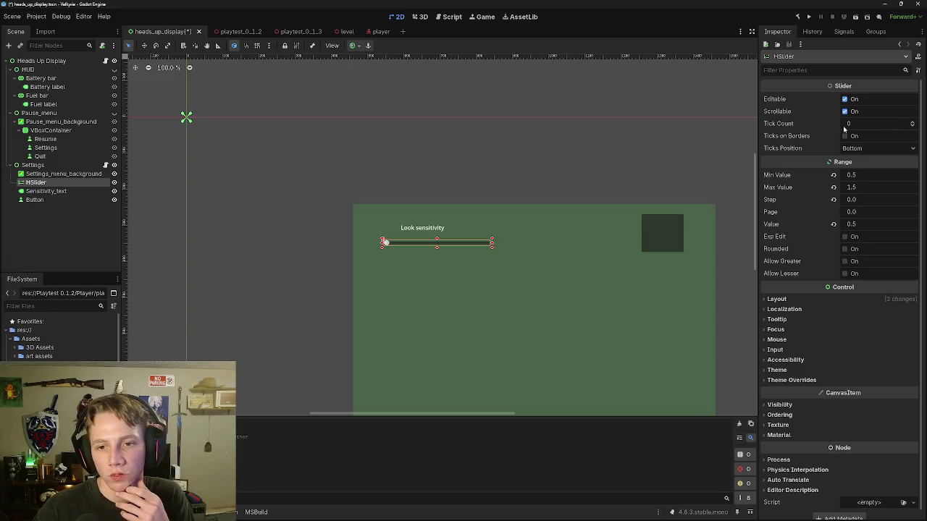
{"action": "left_click", "coordinate": [913, 122]}
Step: Set the HSlider's Tick Count to 4096 in the Inspector
{"action": "left_click_drag", "start_coordinate": [852, 125], "coordinate": [914, 126]}
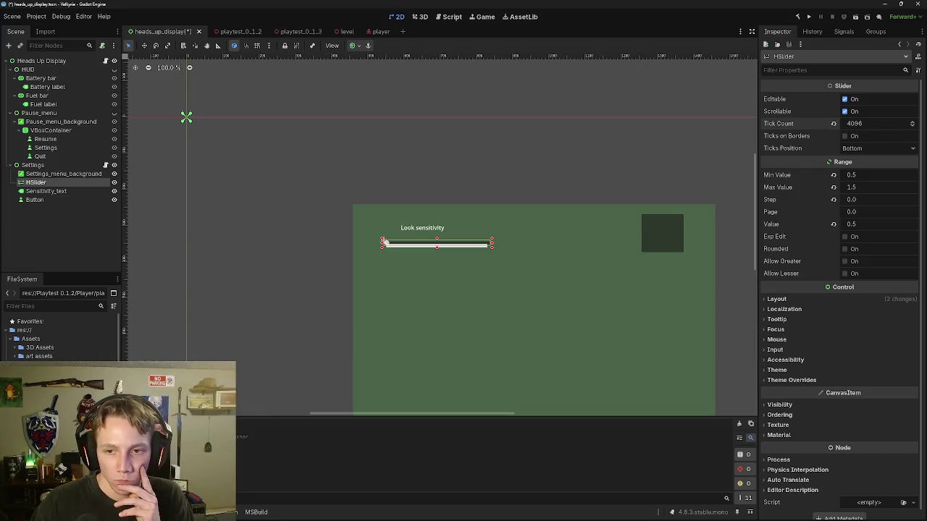
{"action": "scroll", "coordinate": [471, 245], "scroll_direction": "up", "scroll_amount": 20}
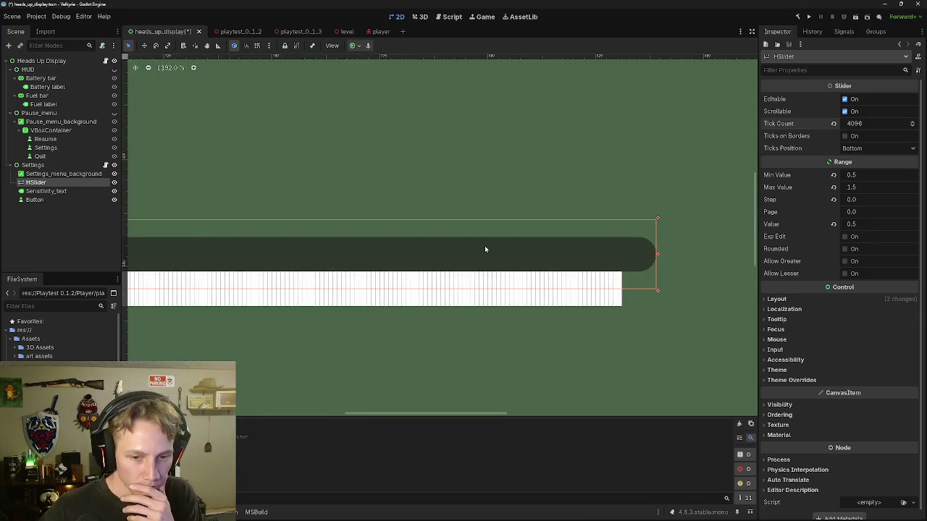
{"action": "scroll", "coordinate": [483, 260], "scroll_direction": "down", "scroll_amount": 5}
{"action": "scroll", "coordinate": [482, 263], "scroll_direction": "down", "scroll_amount": 7}
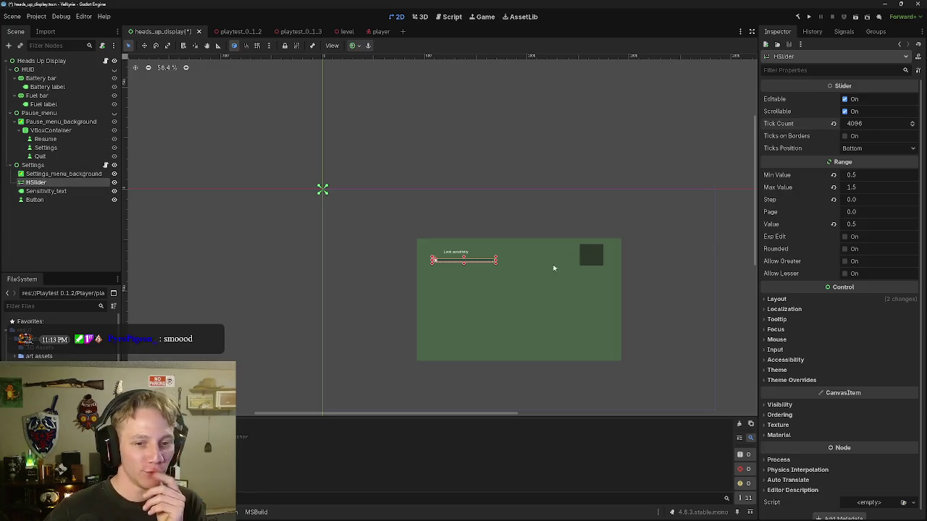
Step: Give the new button the text 'back' and reopen settings.gd
{"action": "left_click", "coordinate": [590, 257]}
{"action": "left_click", "coordinate": [786, 132]}
{"action": "type", "text": "back"}
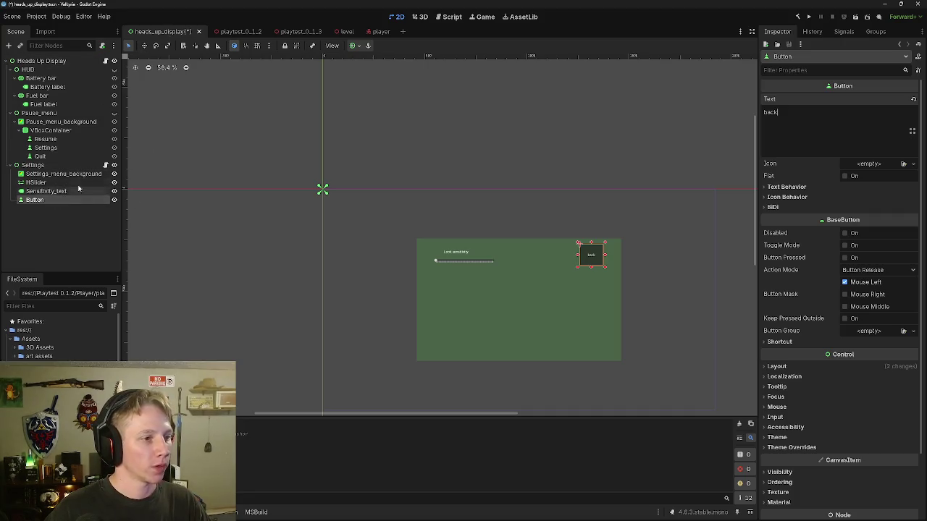
{"action": "left_click", "coordinate": [105, 165]}
{"action": "left_click", "coordinate": [323, 126]}
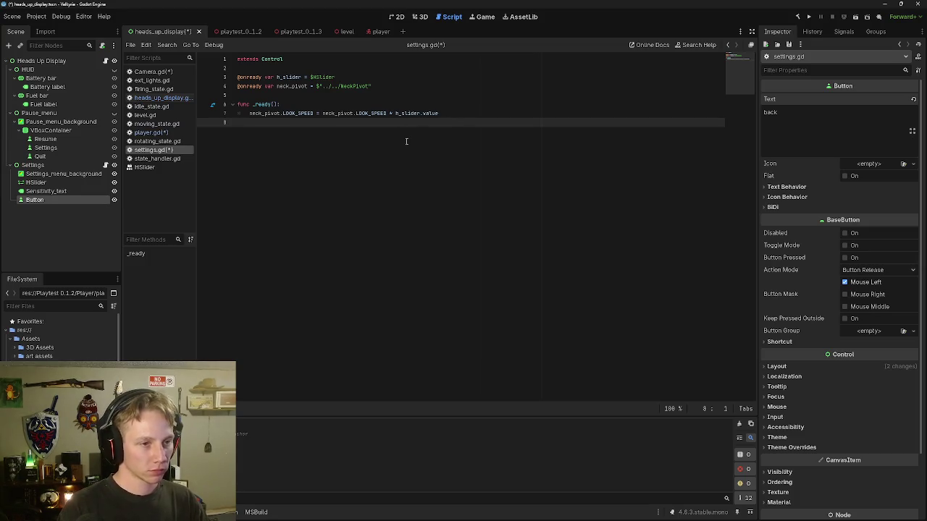
Step: Add a func _process(delta) declaration below _ready in settings.gd
{"action": "key", "text": "Return"}
{"action": "type", "text": "func pr"}
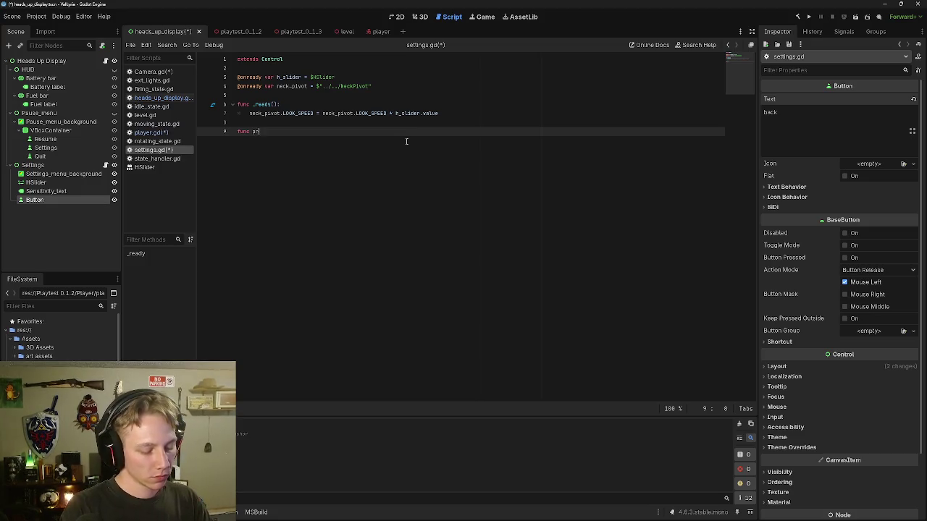
{"action": "type", "text": "_pro"}
{"action": "key", "text": "Return"}
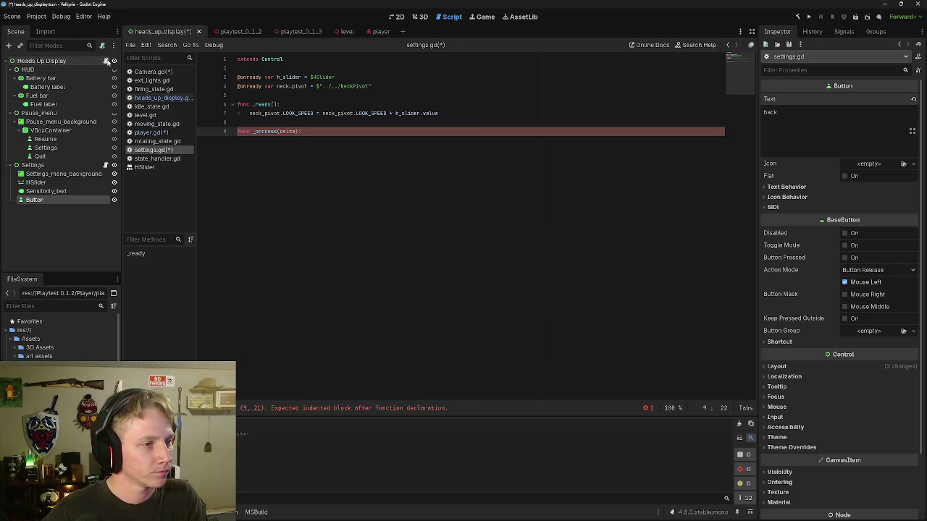
Step: Select the settings-pressed block starting at line 63 in heads_up_display.gd
{"action": "left_click", "coordinate": [106, 60]}
{"action": "scroll", "coordinate": [312, 202], "scroll_direction": "down", "scroll_amount": 7}
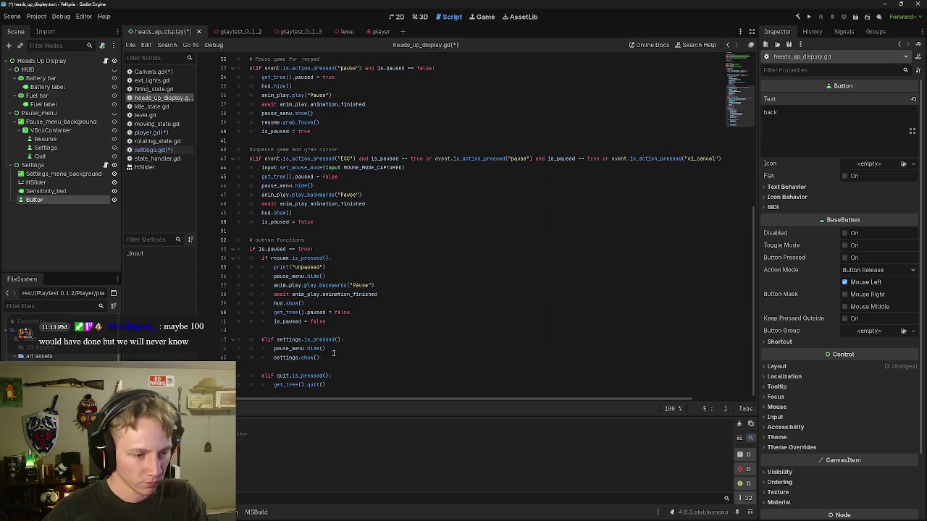
{"action": "mouse_move", "coordinate": [322, 357]}
{"action": "left_mouse_down"}
{"action": "mouse_move", "coordinate": [291, 358]}
{"action": "mouse_move", "coordinate": [262, 341]}
{"action": "mouse_move", "coordinate": [276, 339]}
{"action": "left_mouse_up"}
{"action": "scroll", "coordinate": [345, 209], "scroll_direction": "up", "scroll_amount": 10}
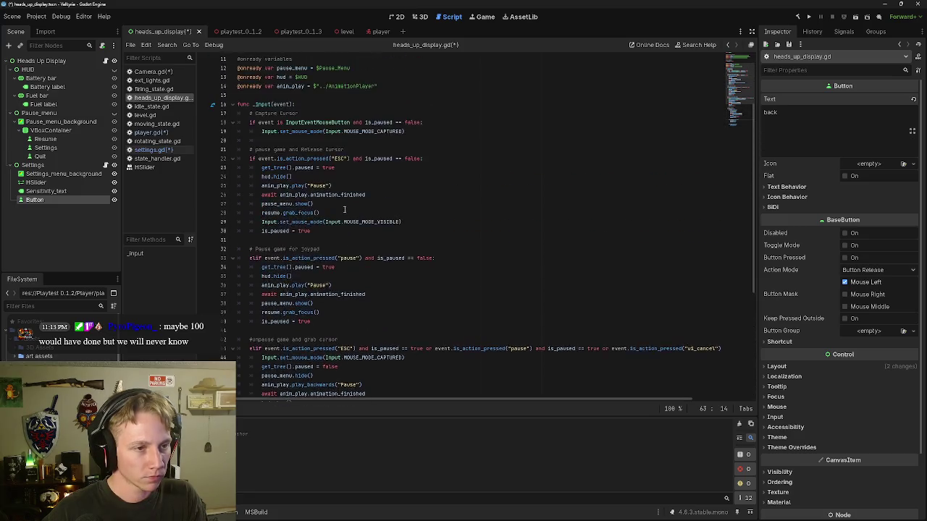
{"action": "scroll", "coordinate": [344, 209], "scroll_direction": "down", "scroll_amount": 10}
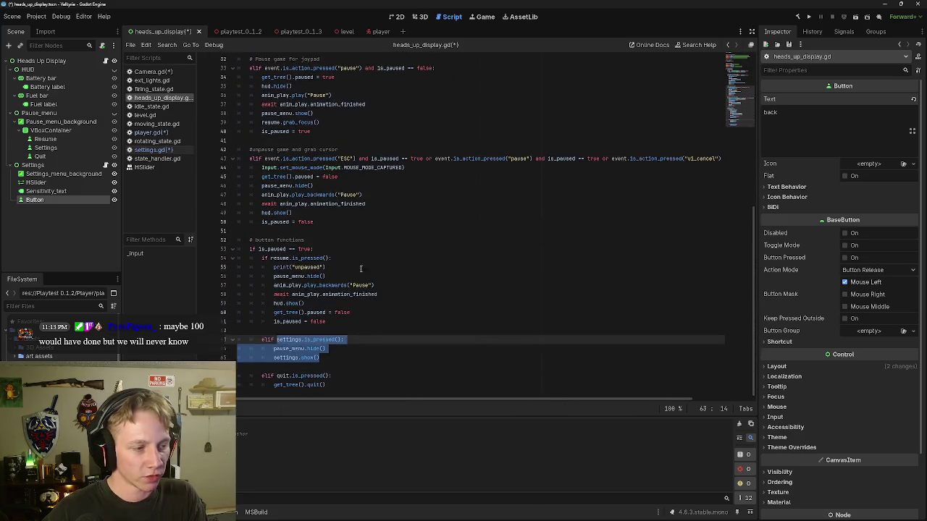
{"action": "left_click_drag", "start_coordinate": [322, 359], "coordinate": [236, 338]}
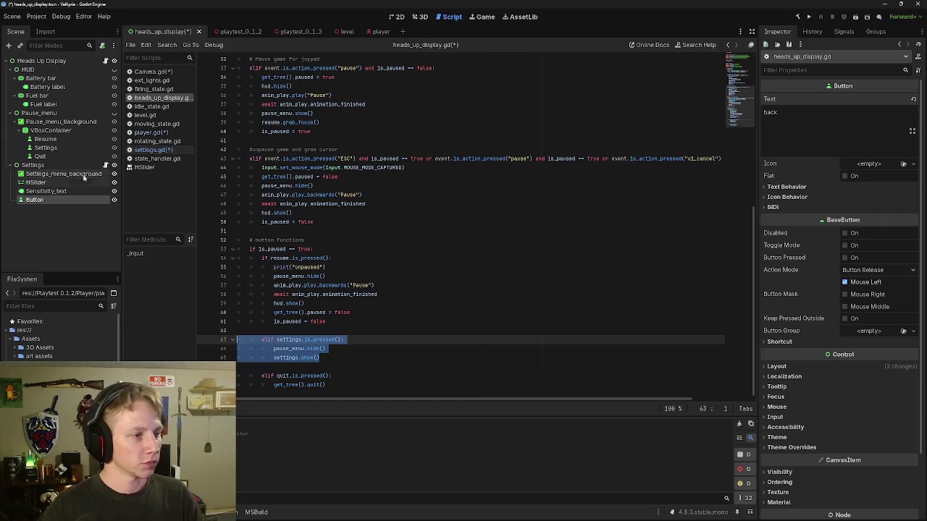
Step: Replace _process with func _input(event): and begin an 'if event' line
{"action": "left_click", "coordinate": [106, 165]}
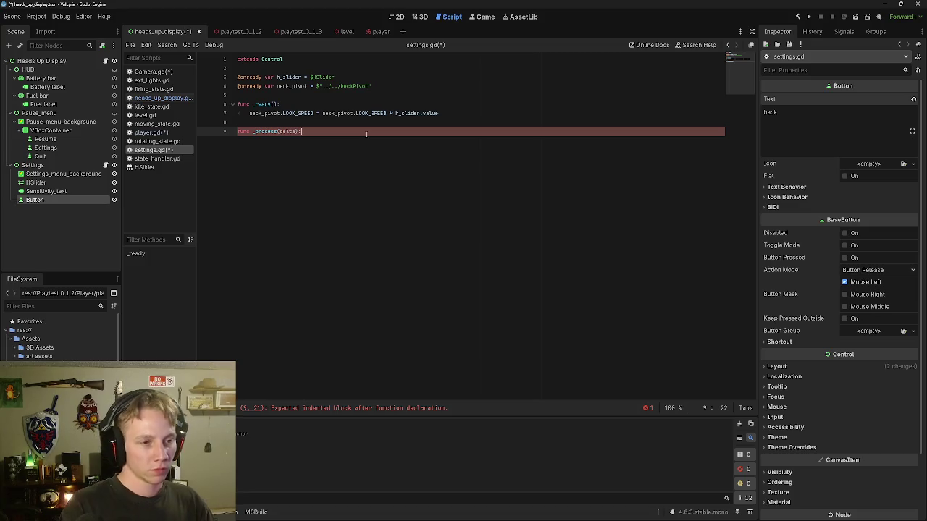
{"action": "key", "text": "BackSpace"}
{"action": "key", "text": "BackSpace"}
{"action": "key", "text": "BackSpace"}
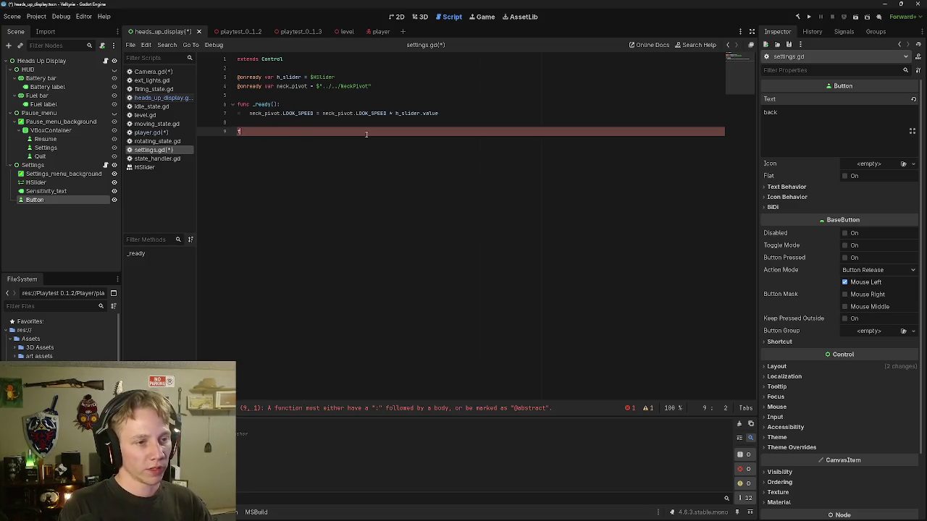
{"action": "type", "text": "func "}
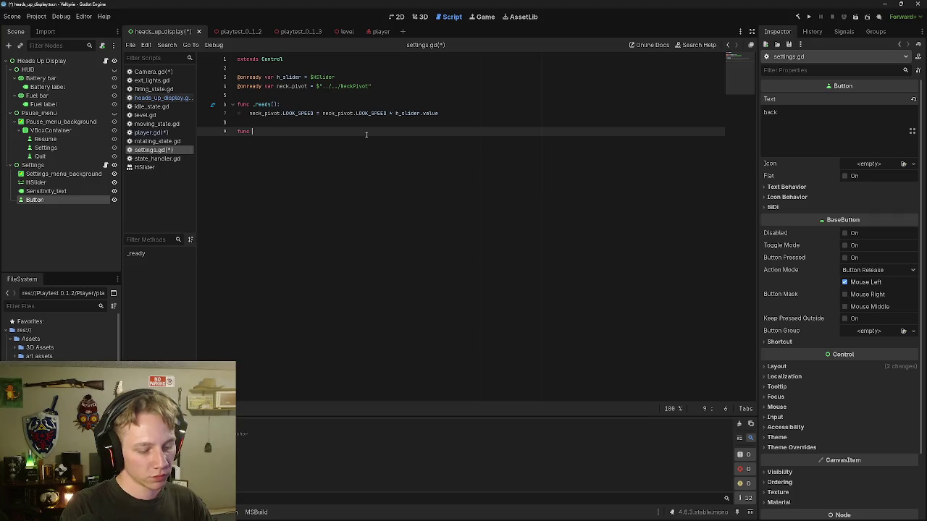
{"action": "type", "text": "i"}
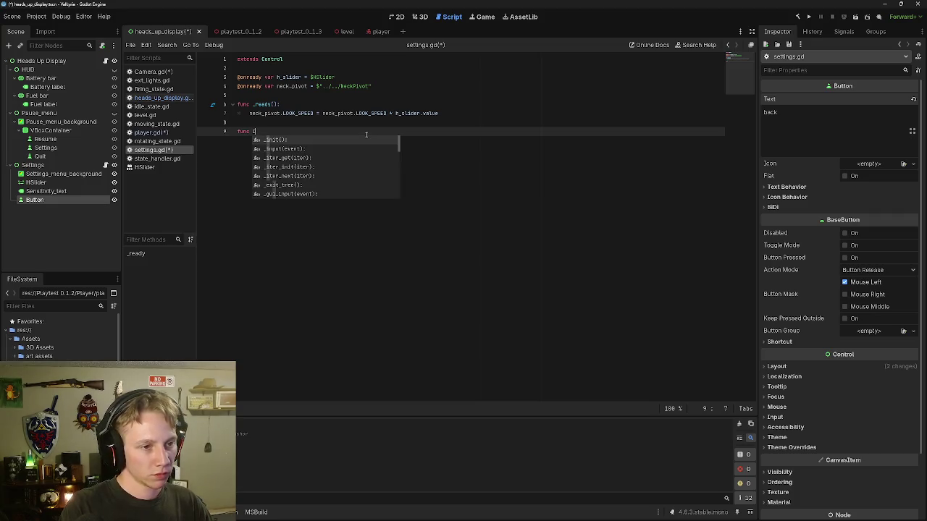
{"action": "key", "text": "Down"}
{"action": "key", "text": "Return"}
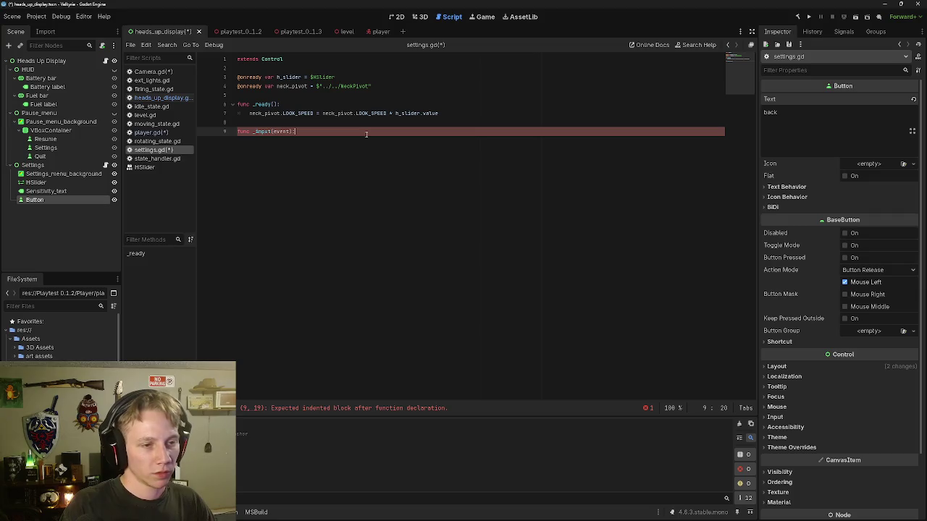
{"action": "key", "text": "Return"}
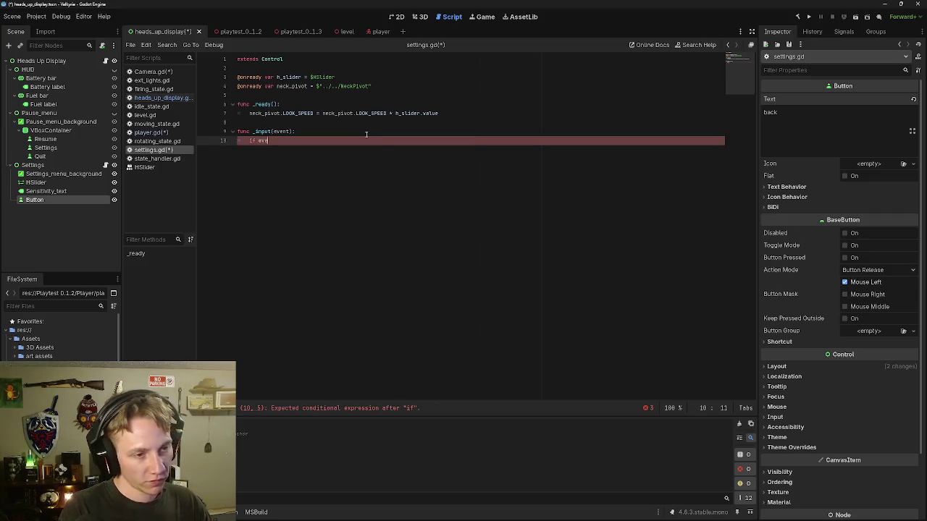
{"action": "type", "text": "nt"}
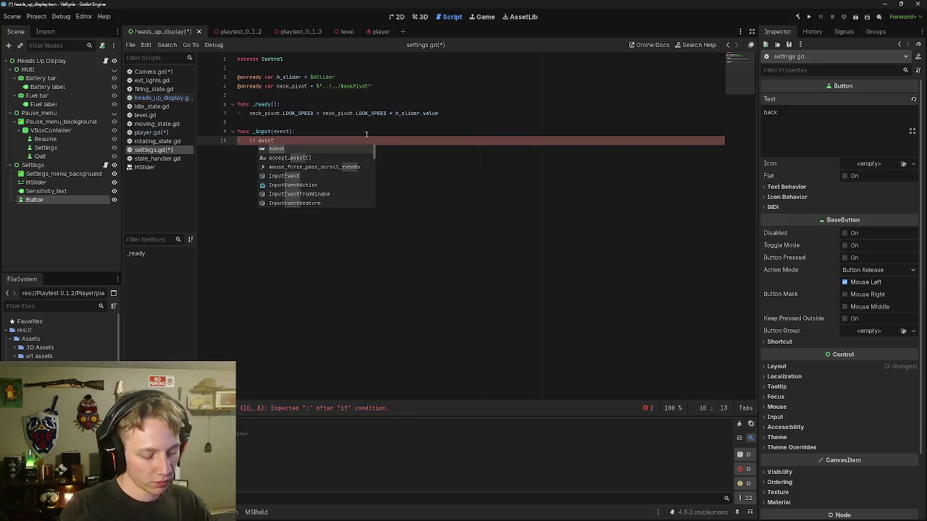
{"action": "type", "text": "."}
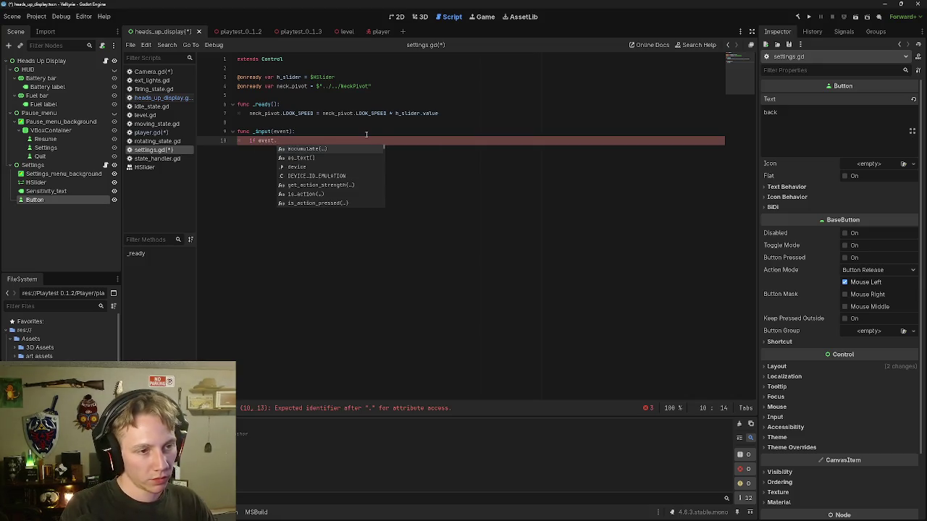
{"action": "key", "text": "BackSpace"}
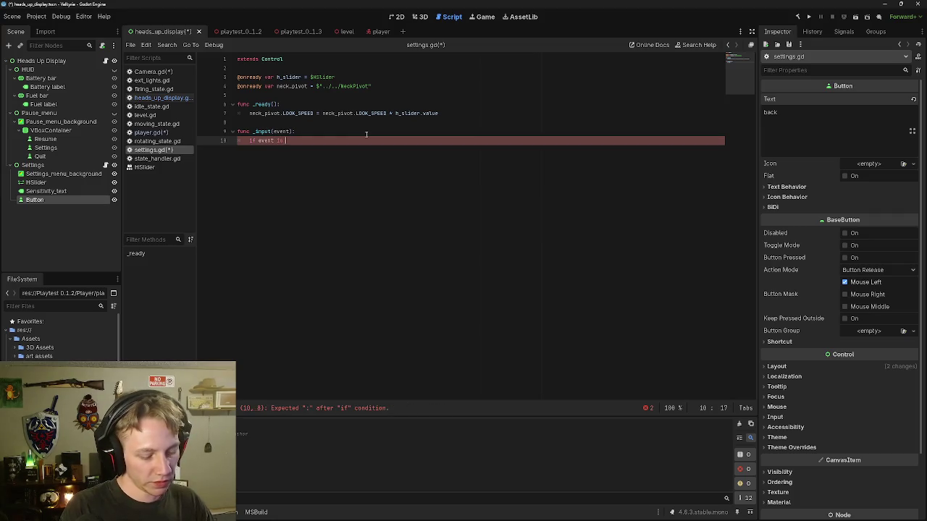
{"action": "type", "text": "Inp"}
{"action": "key", "text": "BackSpace"}
{"action": "key", "text": "BackSpace"}
{"action": "key", "text": "BackSpace"}
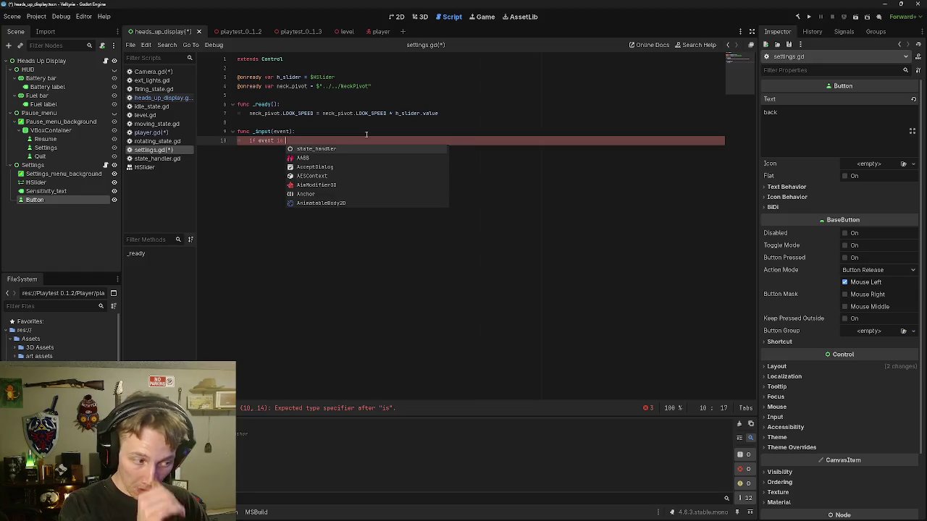
{"action": "key", "text": "BackSpace"}
{"action": "key", "text": "BackSpace"}
{"action": "key", "text": "BackSpace"}
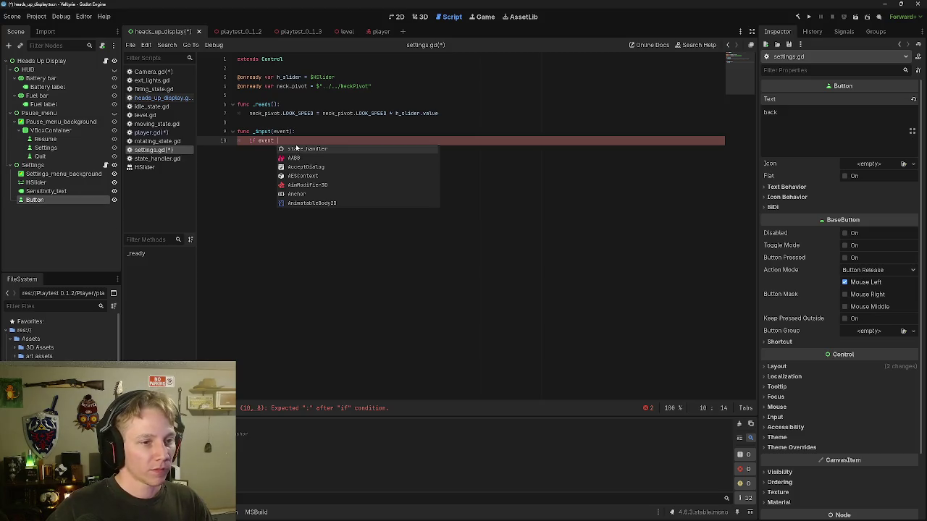
{"action": "left_click", "coordinate": [43, 210]}
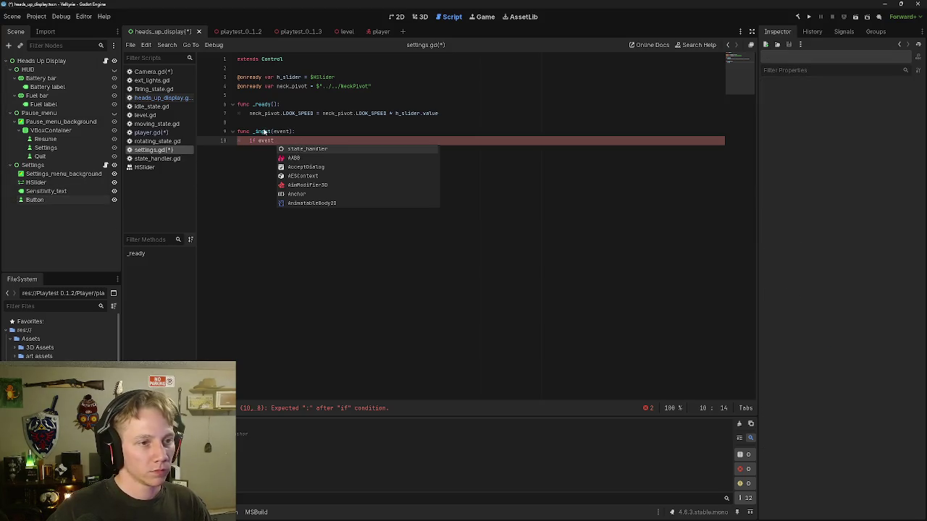
{"action": "mouse_move", "coordinate": [35, 200]}
{"action": "left_mouse_down"}
{"action": "mouse_move", "coordinate": [87, 188]}
{"action": "mouse_move", "coordinate": [253, 69]}
{"action": "left_mouse_up"}
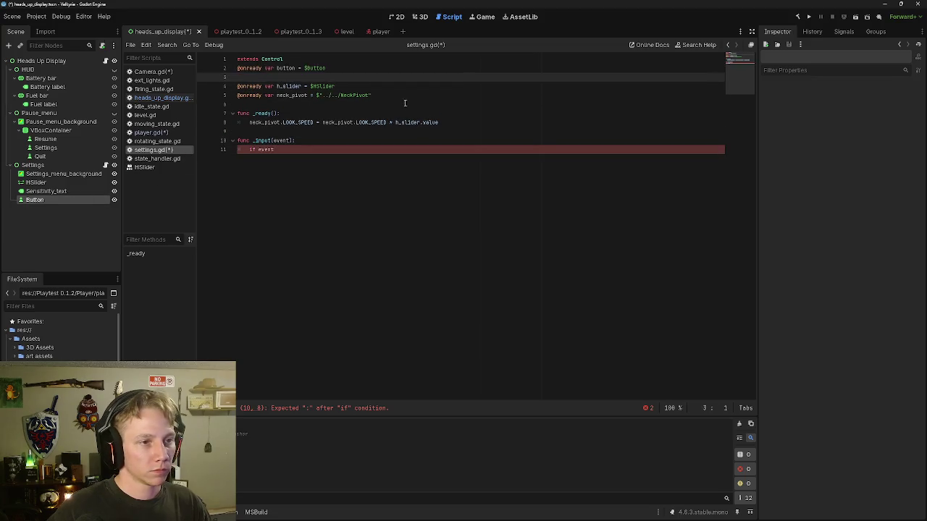
{"action": "left_click", "coordinate": [317, 54]}
{"action": "key", "text": "Return"}
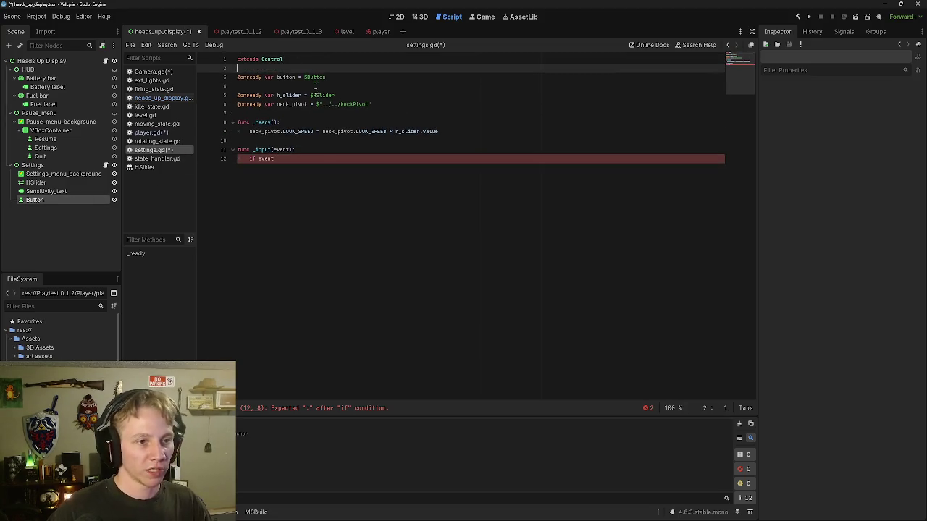
Step: Rewrite the condition inside _input as 'if button.is_pressed():'
{"action": "left_click", "coordinate": [314, 161]}
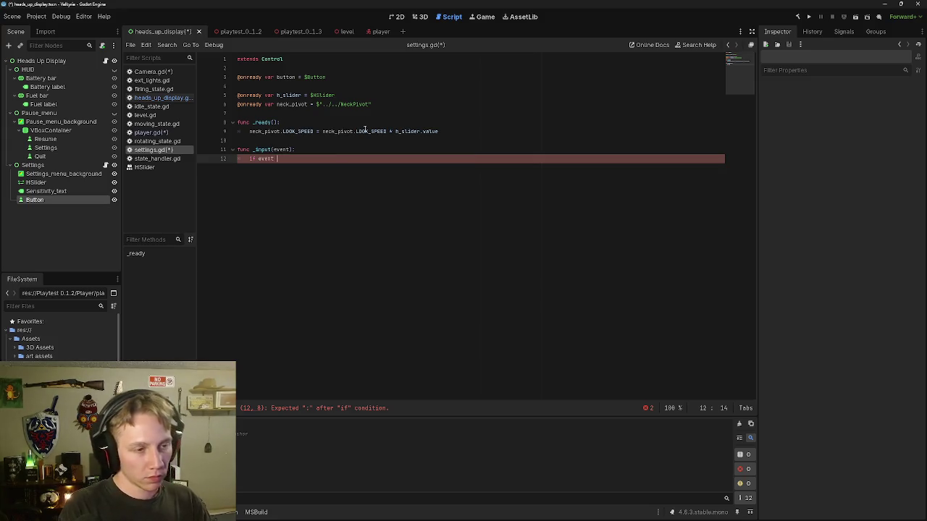
{"action": "type", "text": "isbutto"}
{"action": "key", "text": "BackSpace"}
{"action": "key", "text": "BackSpace"}
{"action": "key", "text": "BackSpace"}
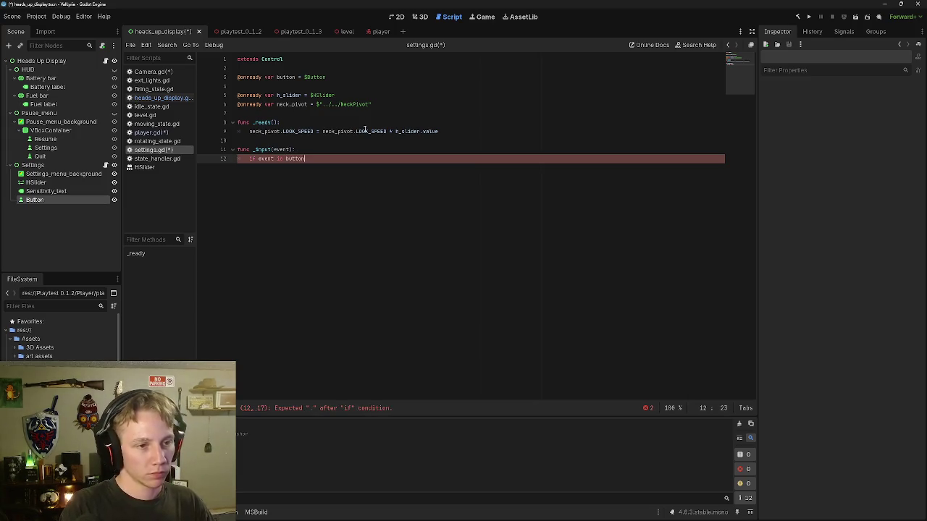
{"action": "key", "text": "BackSpace"}
{"action": "key", "text": "BackSpace"}
{"action": "key", "text": "BackSpace"}
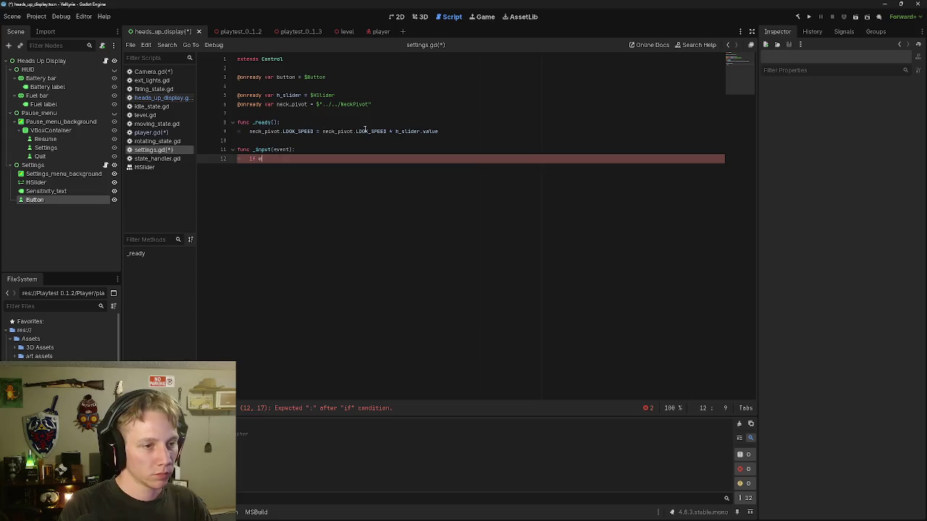
{"action": "type", "text": "button"}
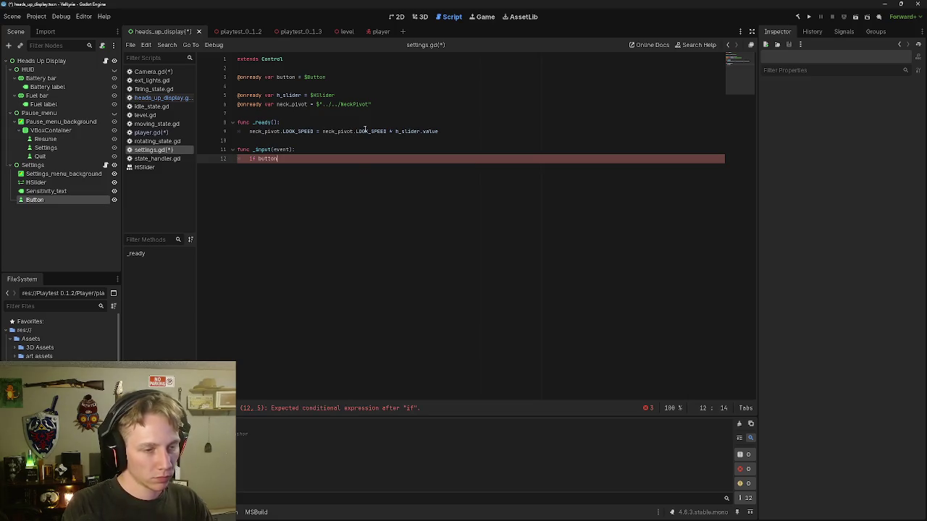
{"action": "type", "text": "."}
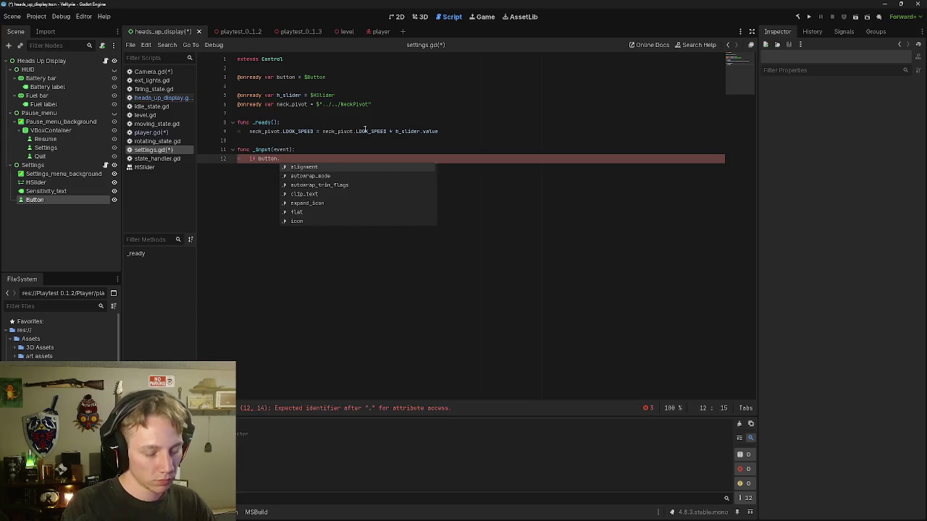
{"action": "type", "text": "ispressed"}
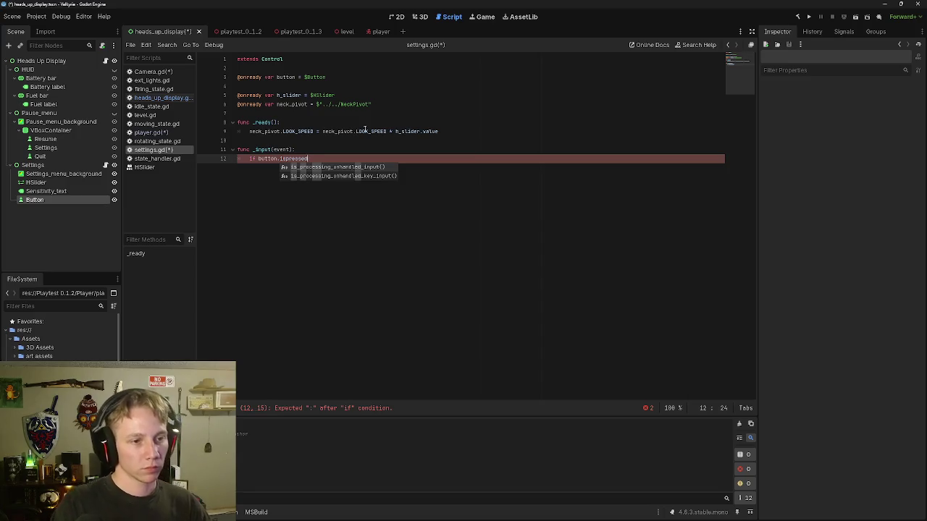
{"action": "key", "text": "Left"}
{"action": "key", "text": "Left"}
{"action": "key", "text": "Left"}
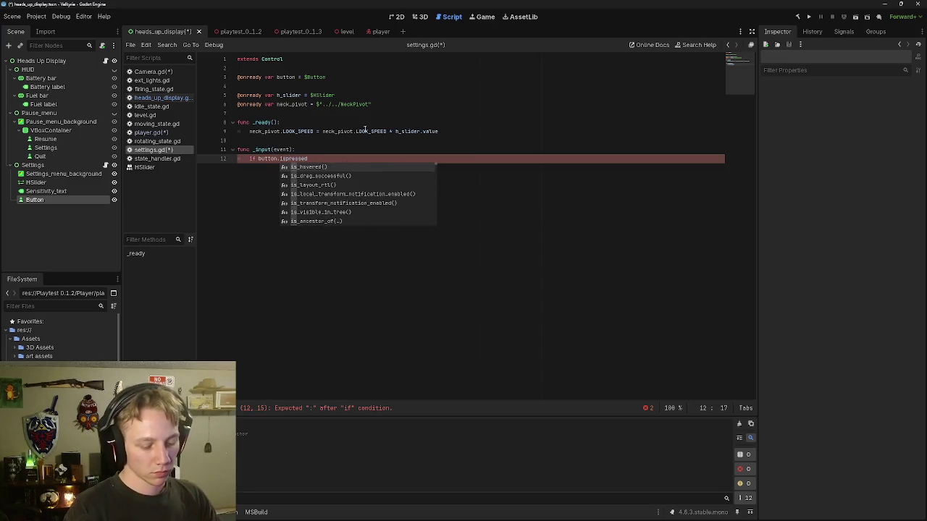
{"action": "type", "text": "_"}
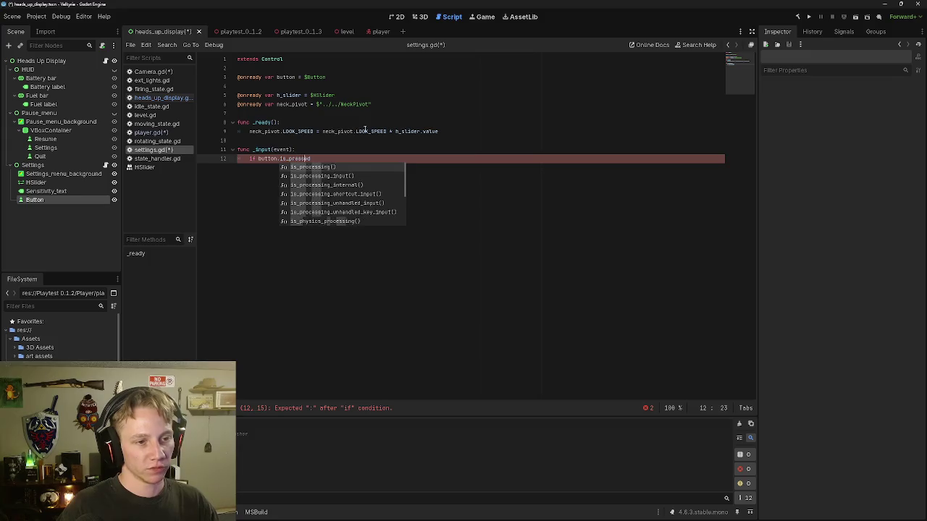
{"action": "key", "text": "End"}
{"action": "type", "text": "()"}
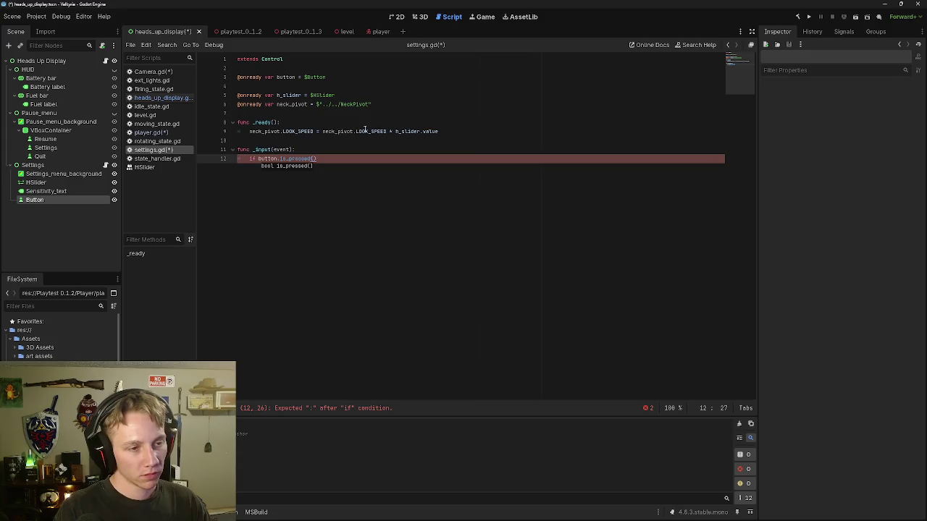
{"action": "type", "text": ":"}
{"action": "key", "text": "Return"}
Step: Paste the settings-button code under the if, delete the elif line and fix indentation
{"action": "key", "text": "ctrl+v"}
{"action": "left_click_drag", "start_coordinate": [368, 167], "coordinate": [238, 165]}
{"action": "key", "text": "BackSpace"}
{"action": "key", "text": "BackSpace"}
{"action": "left_click", "coordinate": [270, 176]}
{"action": "key", "text": "BackSpace"}
{"action": "left_click", "coordinate": [272, 167]}
{"action": "key", "text": "BackSpace"}
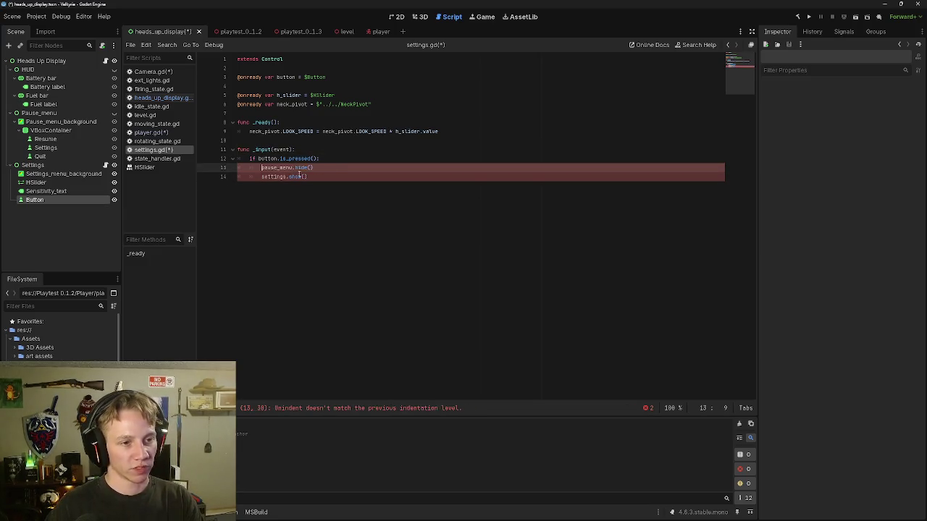
Step: Change the pasted calls to pause_menu.show() and settings.hide()
{"action": "left_click", "coordinate": [309, 168]}
{"action": "key", "text": "BackSpace"}
{"action": "key", "text": "BackSpace"}
{"action": "key", "text": "BackSpace"}
{"action": "type", "text": "sh"}
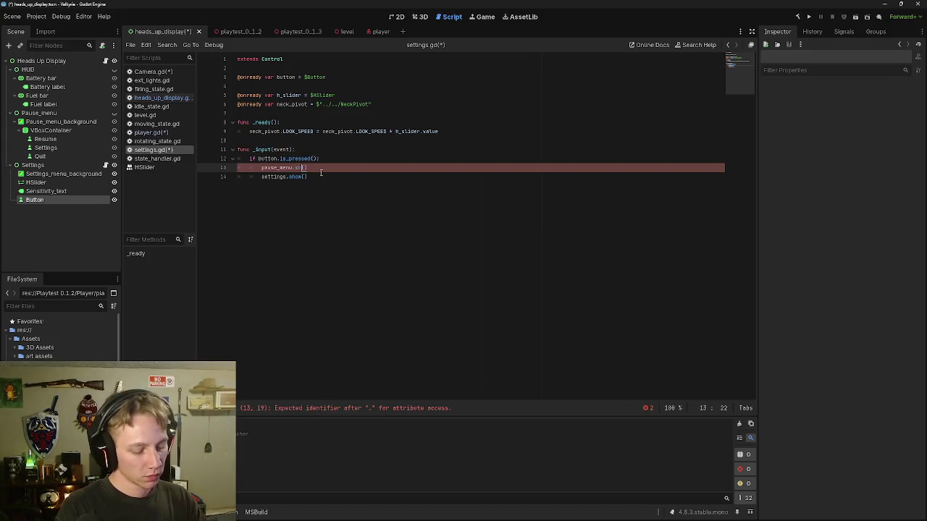
{"action": "type", "text": "ow"}
{"action": "left_click_drag", "start_coordinate": [303, 177], "coordinate": [290, 177]}
{"action": "key", "text": "BackSpace"}
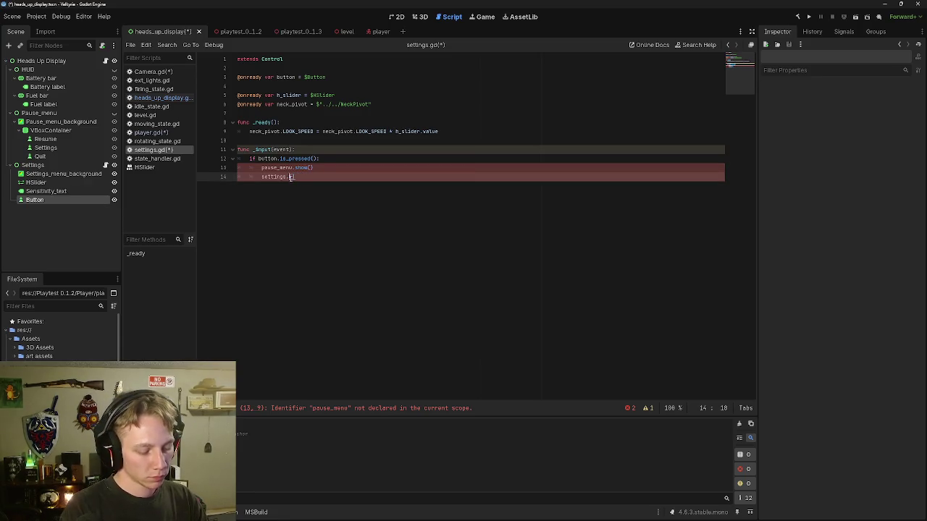
{"action": "type", "text": "hide"}
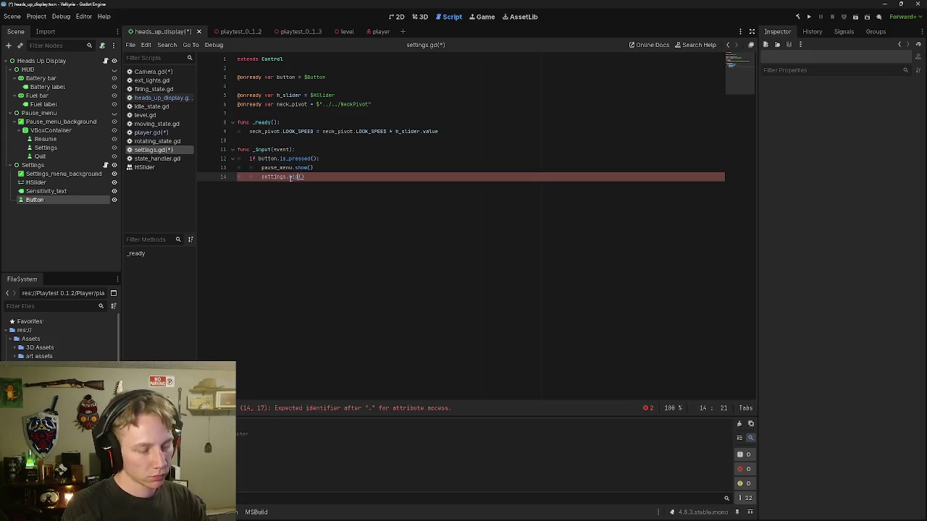
{"action": "left_click", "coordinate": [341, 168]}
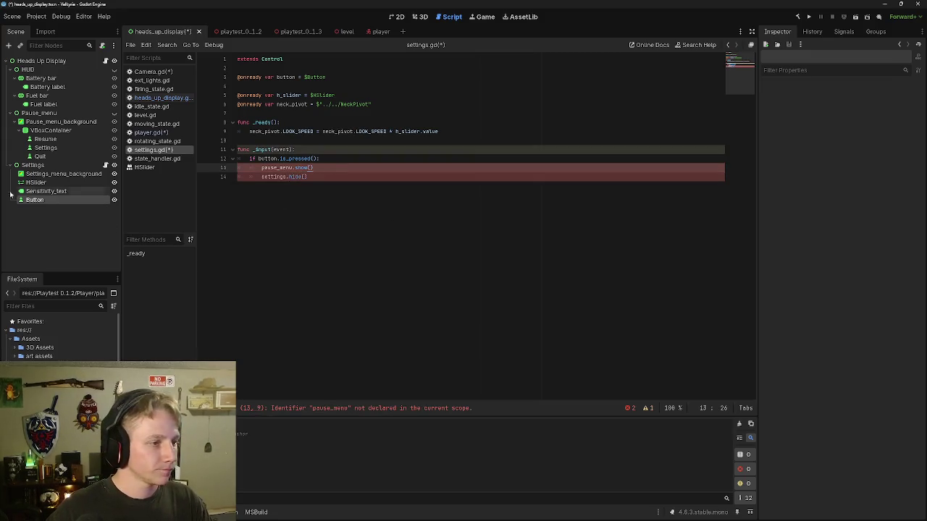
{"action": "mouse_move", "coordinate": [32, 165]}
{"action": "left_mouse_down"}
{"action": "mouse_move", "coordinate": [130, 153]}
{"action": "mouse_move", "coordinate": [290, 86]}
{"action": "left_mouse_up"}
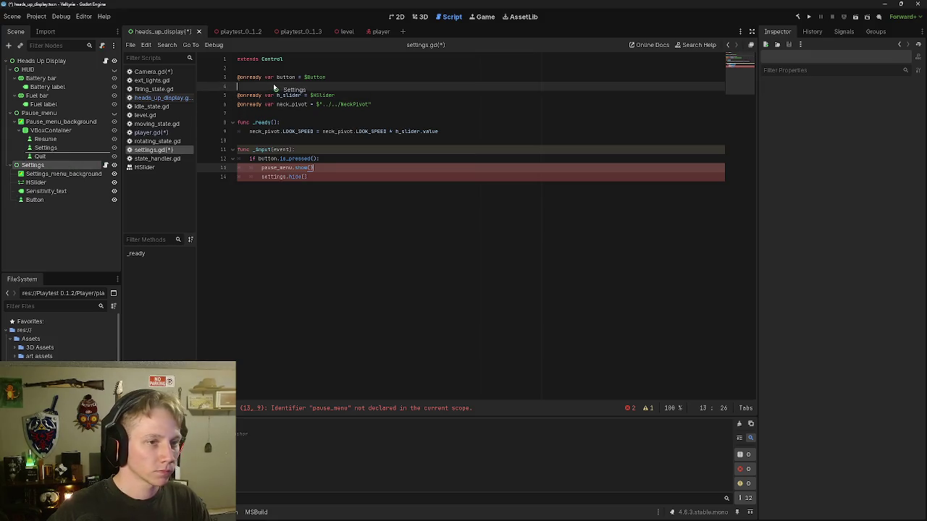
{"action": "mouse_move", "coordinate": [39, 114]}
{"action": "left_mouse_down"}
{"action": "mouse_move", "coordinate": [260, 94]}
{"action": "mouse_move", "coordinate": [246, 95]}
{"action": "left_mouse_up"}
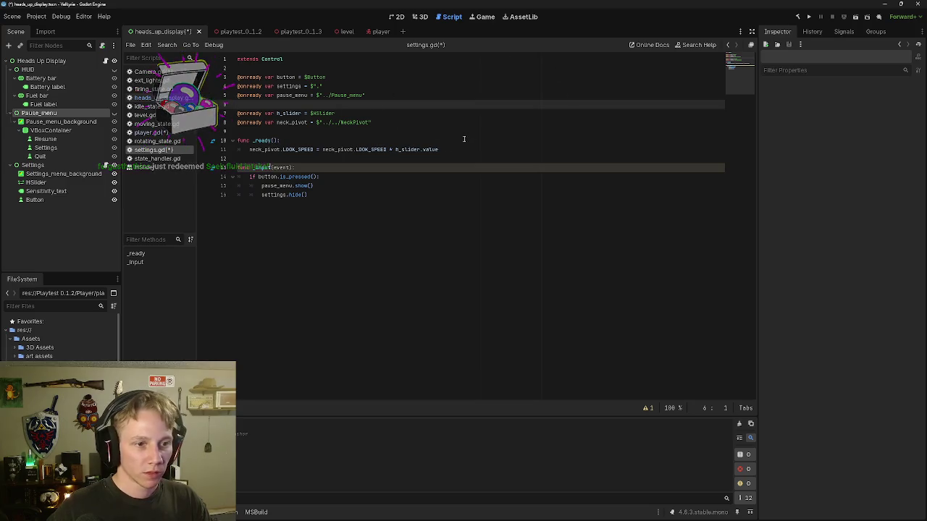
{"action": "left_click", "coordinate": [348, 185]}
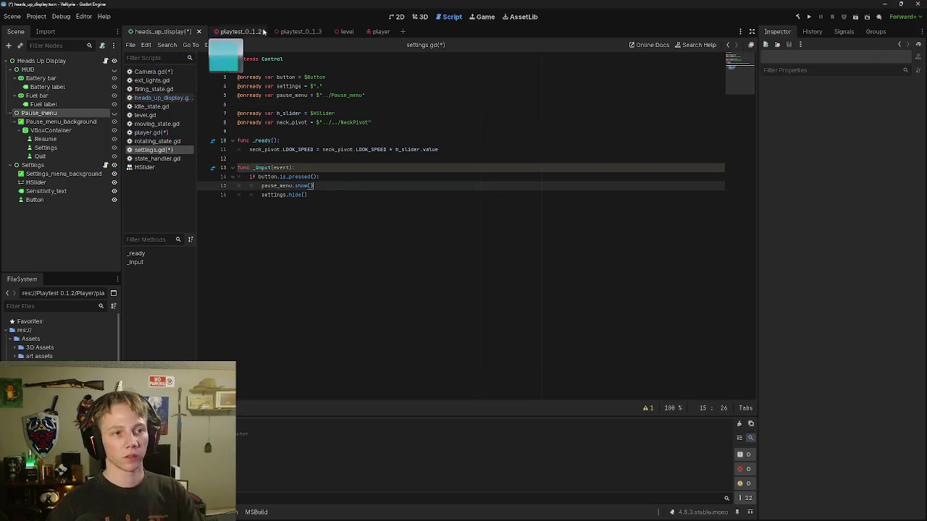
Step: Run the level scene, close it, rerun it and press Escape to pause
{"action": "left_click", "coordinate": [342, 31]}
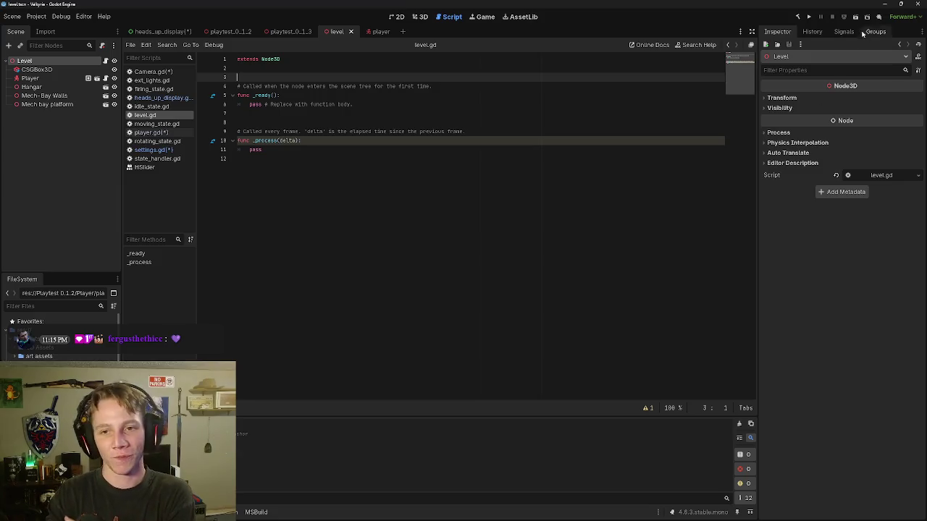
{"action": "left_click", "coordinate": [857, 16]}
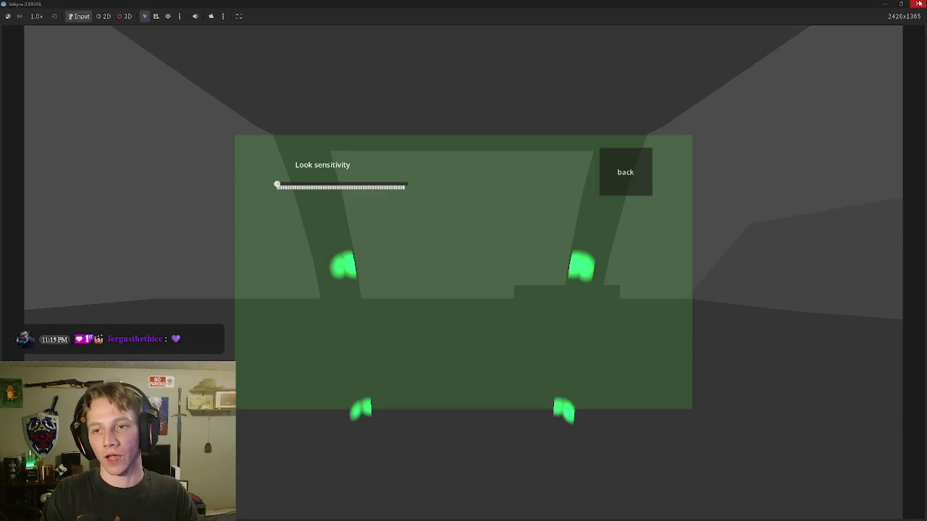
{"action": "left_click", "coordinate": [918, 4]}
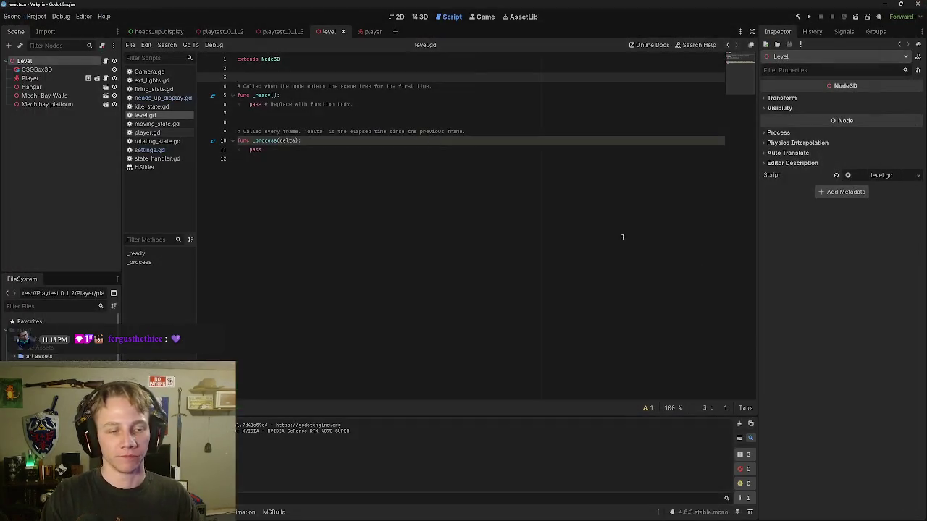
{"action": "left_click", "coordinate": [147, 32]}
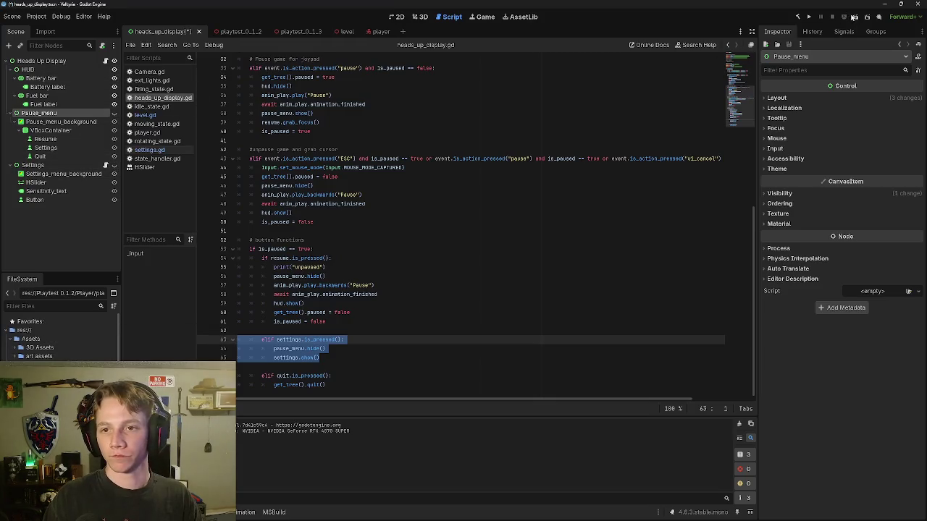
{"action": "left_click", "coordinate": [342, 31]}
{"action": "left_click", "coordinate": [855, 17]}
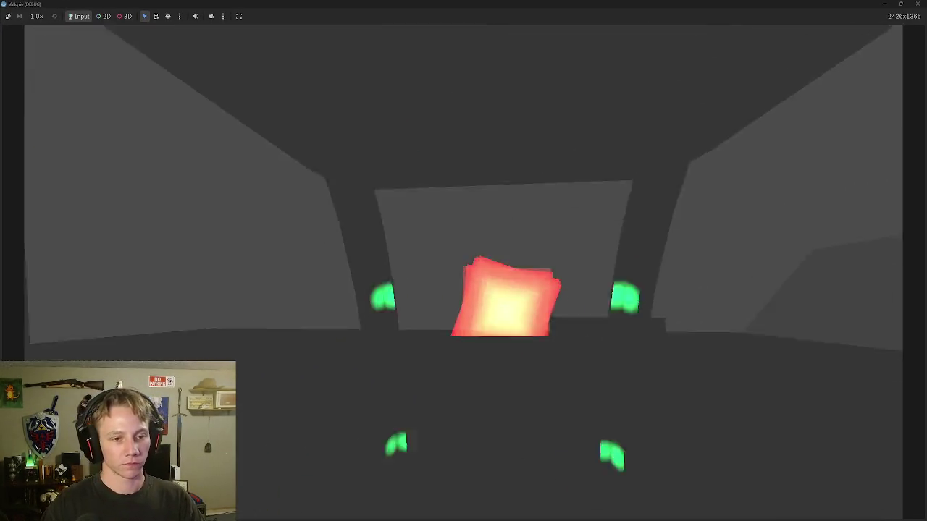
{"action": "key", "text": "Escape"}
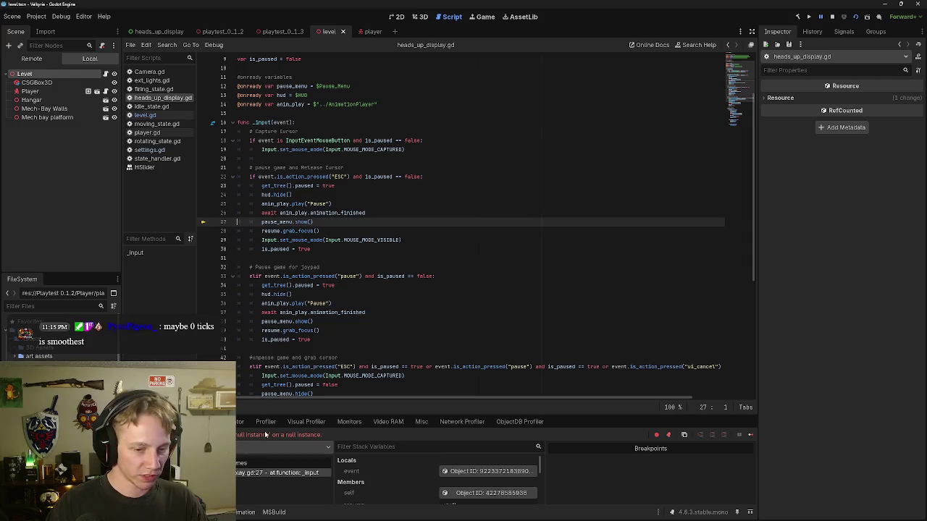
{"action": "mouse_move", "coordinate": [285, 222]}
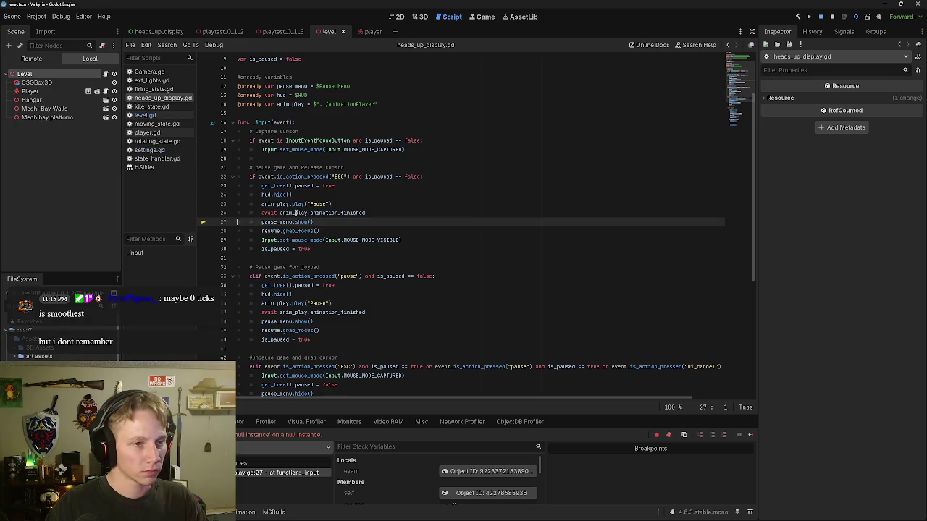
{"action": "scroll", "coordinate": [317, 136], "scroll_direction": "down", "scroll_amount": 2}
{"action": "scroll", "coordinate": [318, 136], "scroll_direction": "up", "scroll_amount": 2}
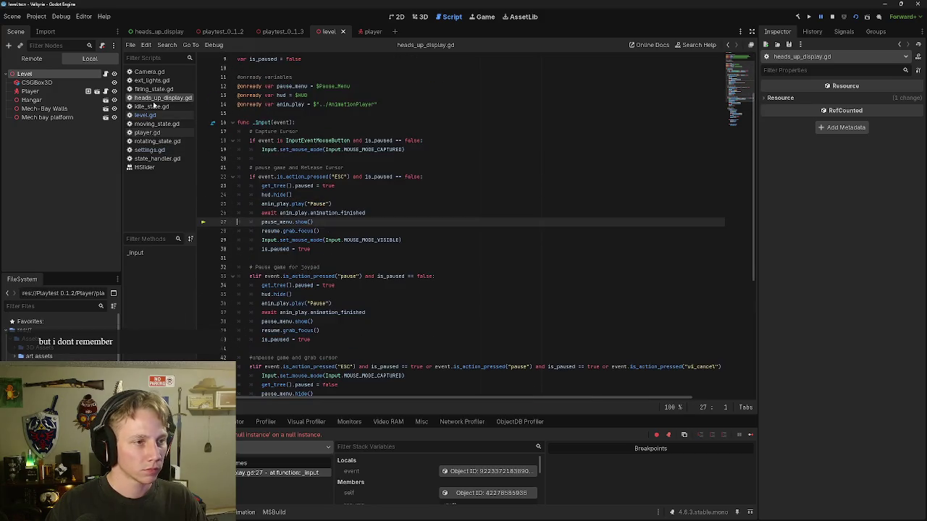
{"action": "left_click_drag", "start_coordinate": [153, 99], "coordinate": [160, 32]}
{"action": "scroll", "coordinate": [300, 212], "scroll_direction": "up", "scroll_amount": 3}
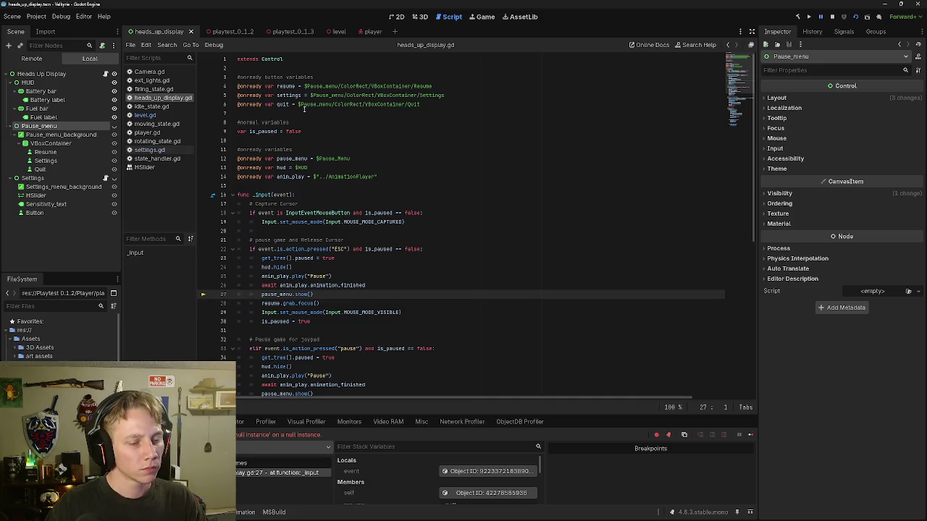
{"action": "scroll", "coordinate": [296, 266], "scroll_direction": "down", "scroll_amount": 1}
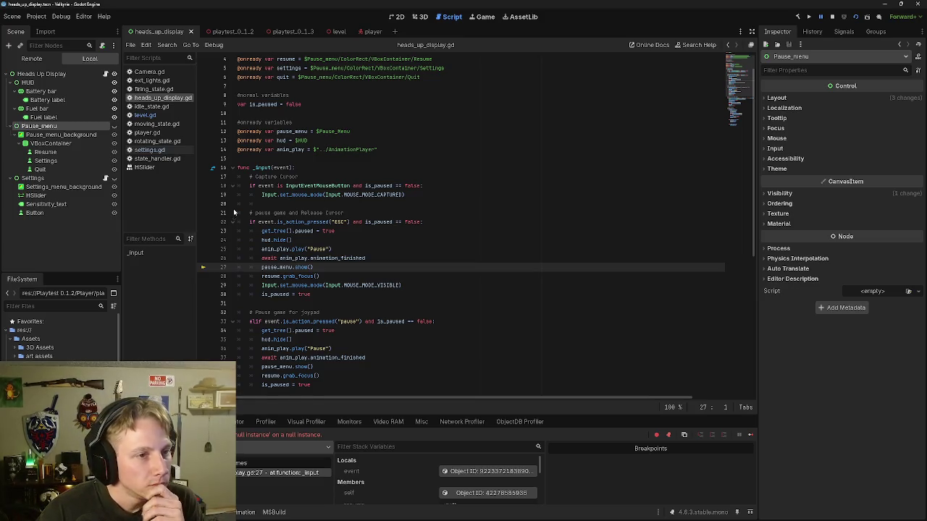
{"action": "scroll", "coordinate": [235, 213], "scroll_direction": "up", "scroll_amount": 1}
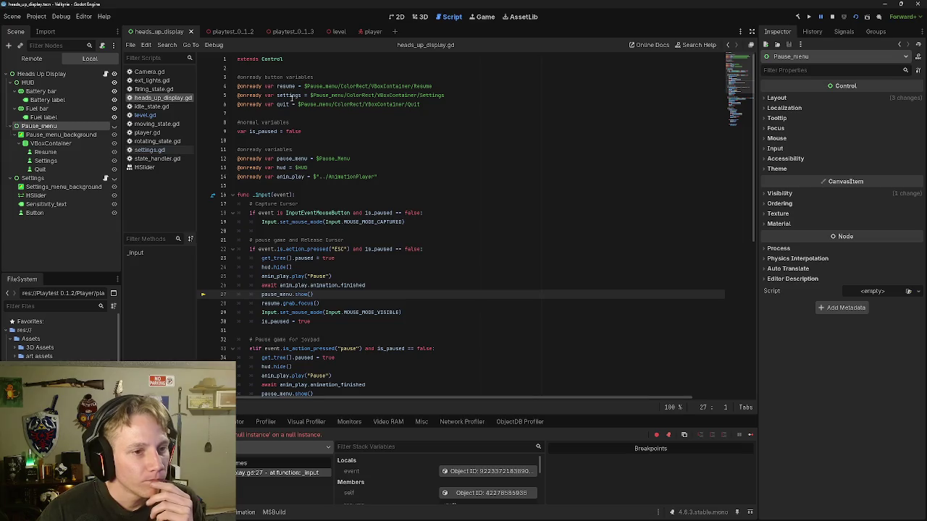
{"action": "scroll", "coordinate": [305, 286], "scroll_direction": "down", "scroll_amount": 1}
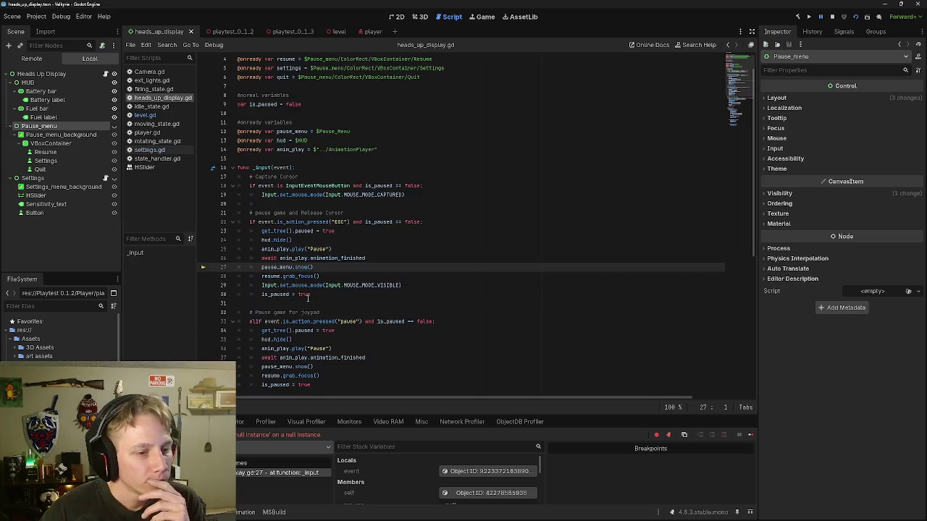
{"action": "scroll", "coordinate": [287, 265], "scroll_direction": "up", "scroll_amount": 1}
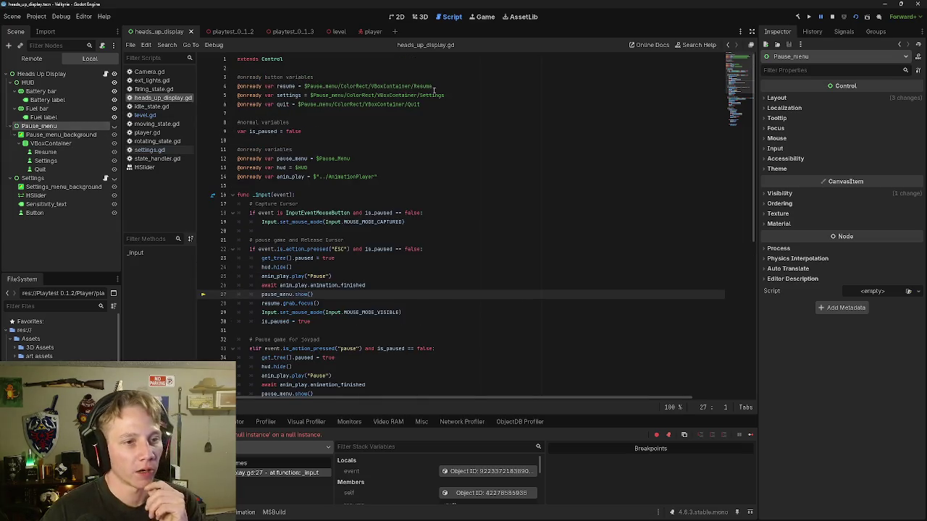
{"action": "left_click_drag", "start_coordinate": [435, 109], "coordinate": [237, 87]}
{"action": "key", "text": "BackSpace"}
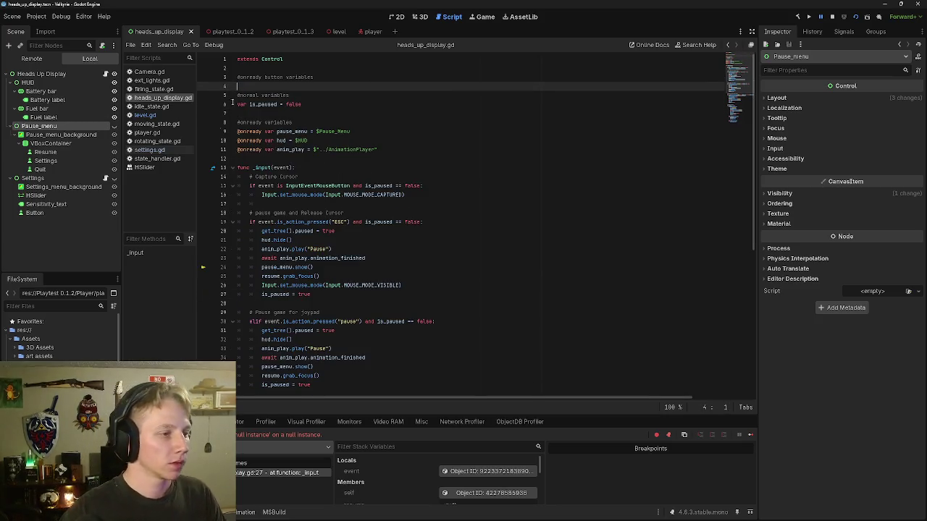
Step: Recreate the resume, settings and quit references by dragging their nodes into the script
{"action": "mouse_move", "coordinate": [45, 152]}
{"action": "left_mouse_down"}
{"action": "mouse_move", "coordinate": [265, 88]}
{"action": "mouse_move", "coordinate": [303, 100]}
{"action": "left_mouse_up"}
{"action": "mouse_move", "coordinate": [45, 161]}
{"action": "left_mouse_down"}
{"action": "mouse_move", "coordinate": [318, 101]}
{"action": "mouse_move", "coordinate": [327, 117]}
{"action": "left_mouse_up"}
{"action": "mouse_move", "coordinate": [40, 170]}
{"action": "left_mouse_down"}
{"action": "mouse_move", "coordinate": [246, 131]}
{"action": "mouse_move", "coordinate": [310, 107]}
{"action": "left_mouse_up"}
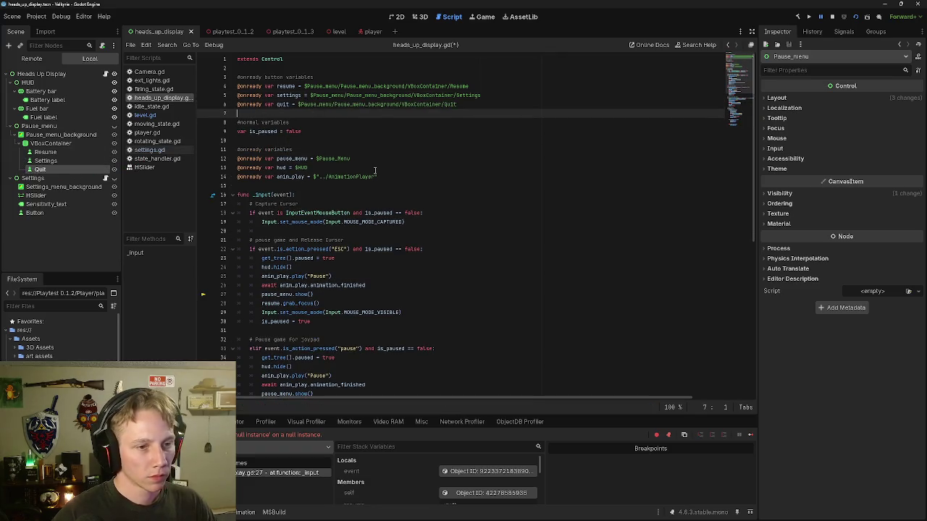
Step: Change $Pause_Menu to $Pause_menu on line 12
{"action": "left_click_drag", "start_coordinate": [351, 158], "coordinate": [338, 158]}
{"action": "left_click", "coordinate": [338, 158]}
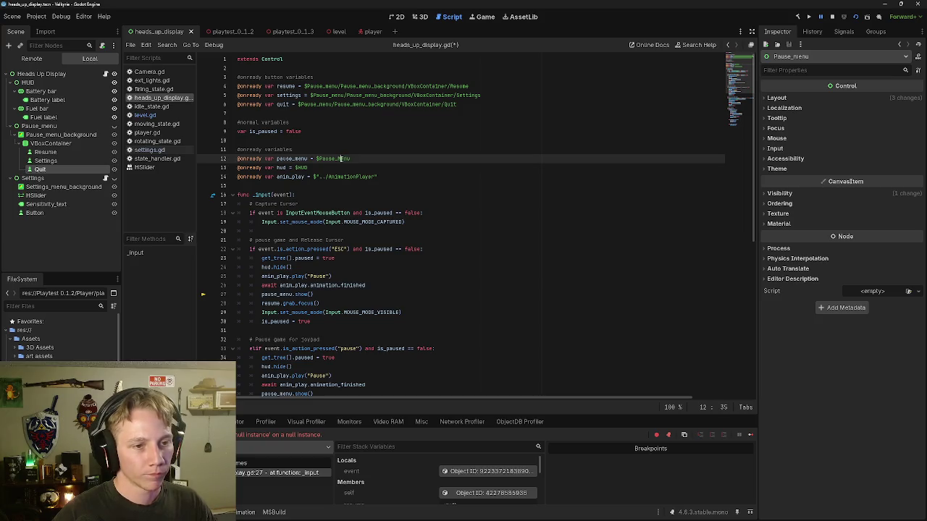
{"action": "key", "text": "BackSpace"}
{"action": "type", "text": "m"}
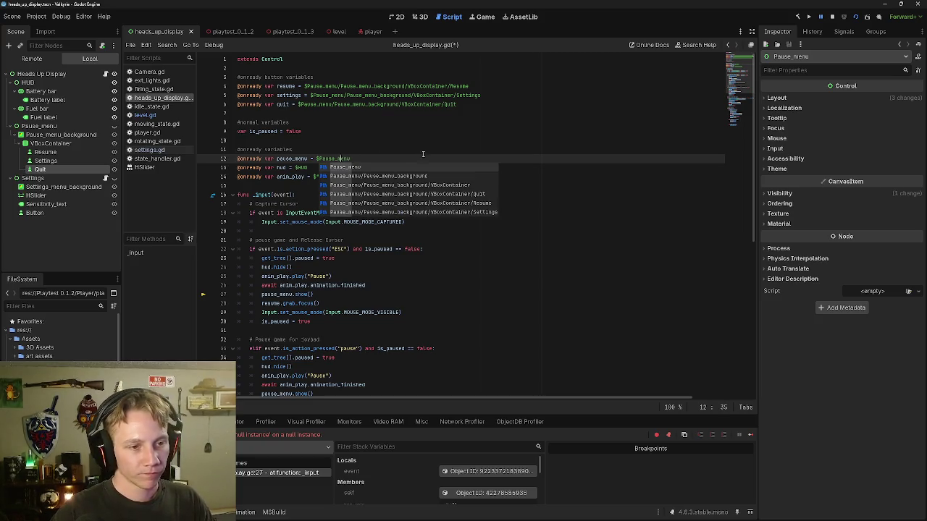
{"action": "key", "text": "Escape"}
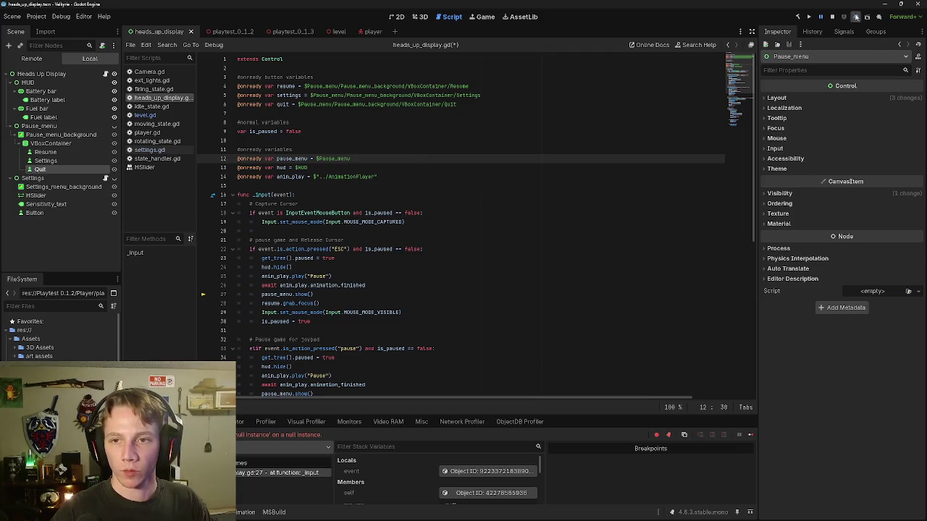
Step: Save and run the game, pause with Escape, then resume from the pause menu
{"action": "left_click", "coordinate": [855, 16]}
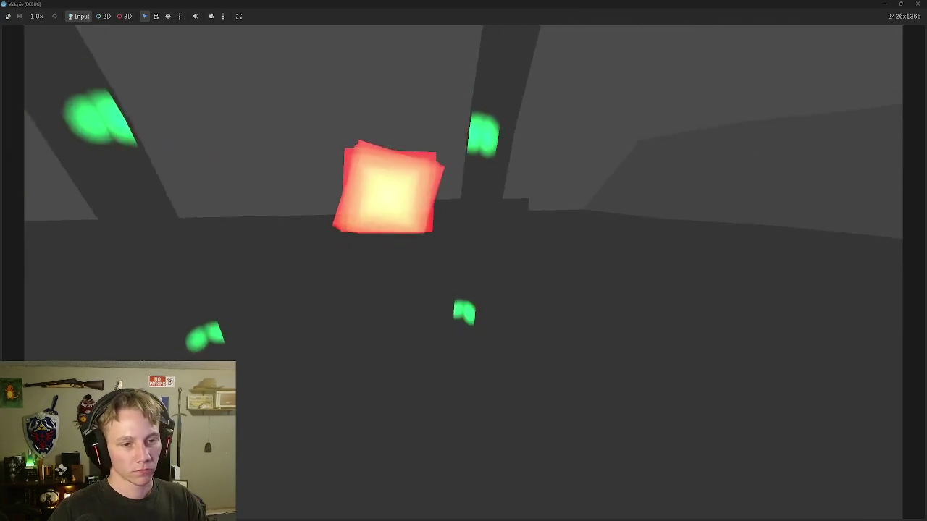
{"action": "key", "text": "Escape"}
{"action": "left_click", "coordinate": [475, 299]}
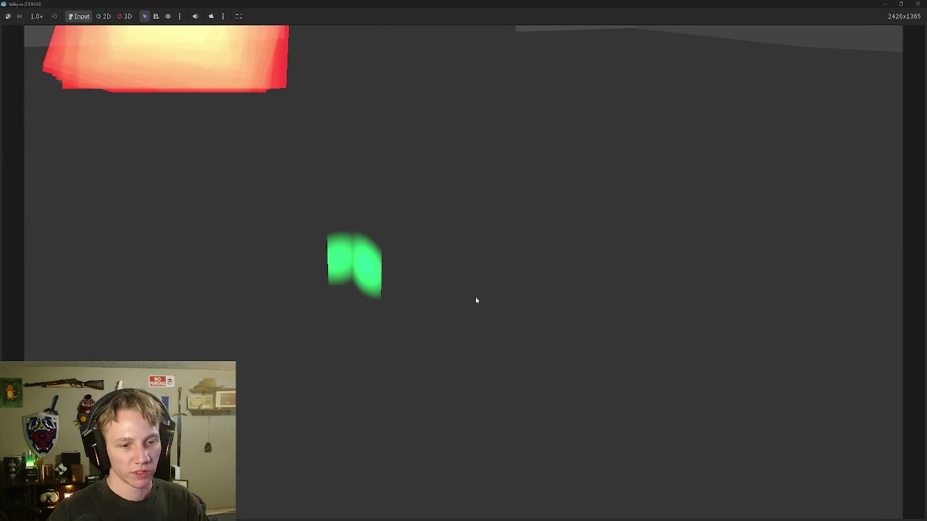
{"action": "left_click", "coordinate": [475, 299]}
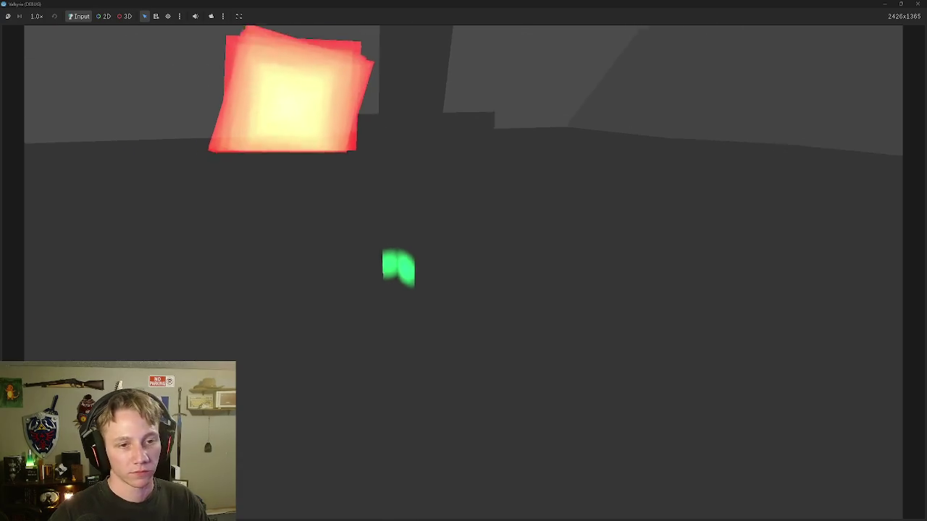
Step: Pause again to open Settings, then pause once more and quit to the editor
{"action": "key", "text": "Escape"}
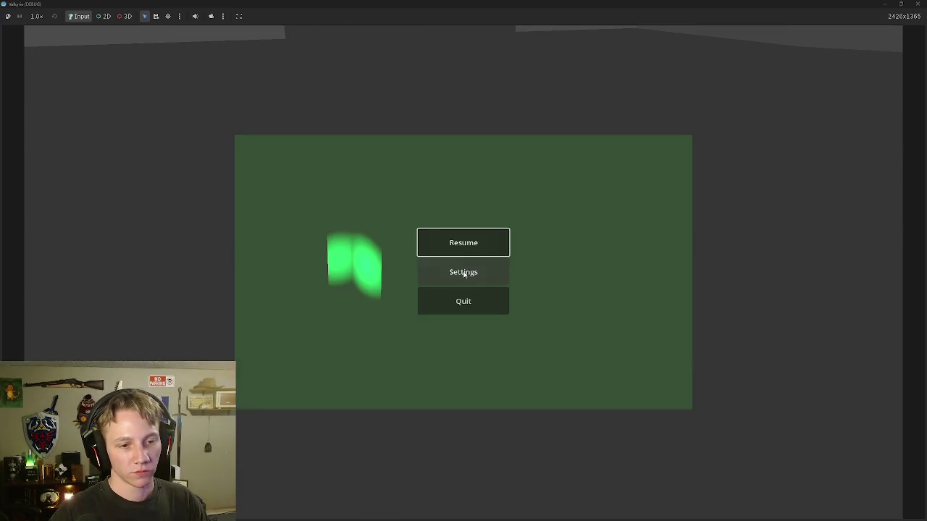
{"action": "left_click", "coordinate": [477, 276]}
{"action": "left_click", "coordinate": [476, 276]}
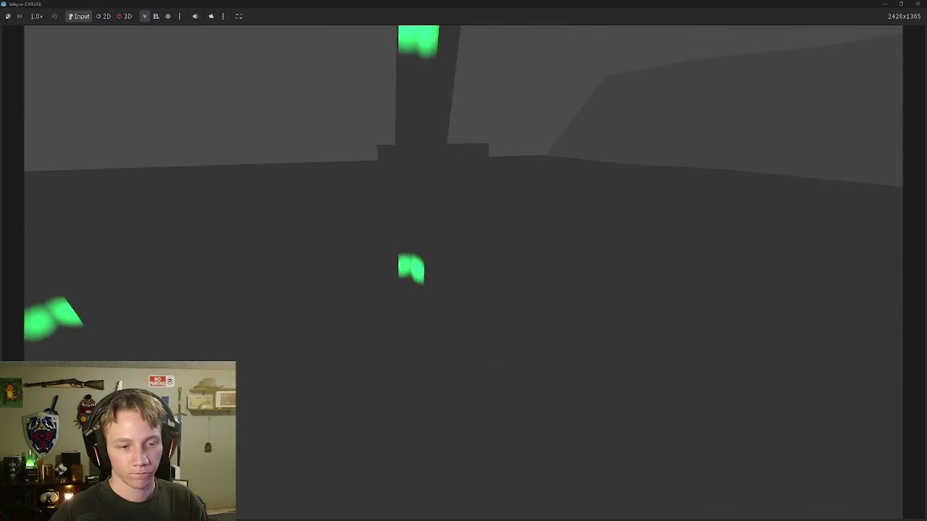
{"action": "key", "text": "Escape"}
{"action": "left_click", "coordinate": [479, 303]}
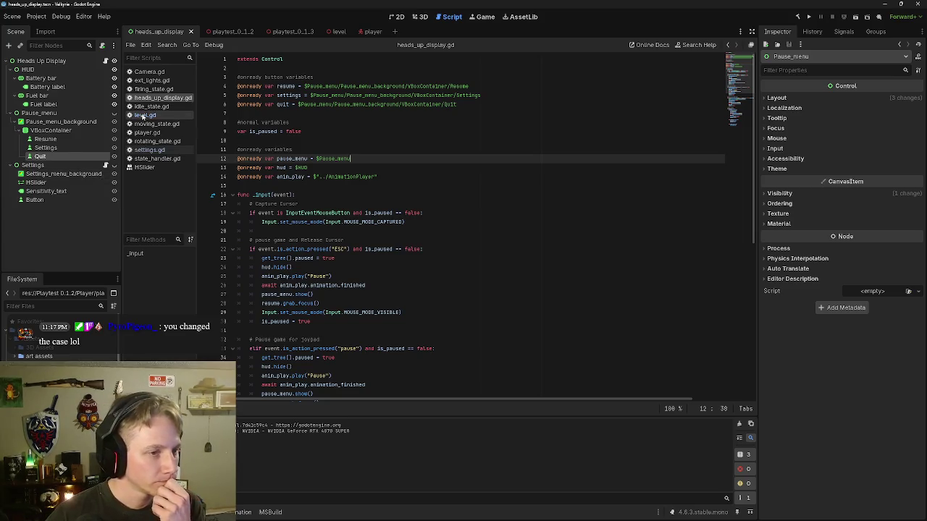
{"action": "scroll", "coordinate": [363, 181], "scroll_direction": "down", "scroll_amount": 10}
{"action": "scroll", "coordinate": [369, 185], "scroll_direction": "down", "scroll_amount": 1}
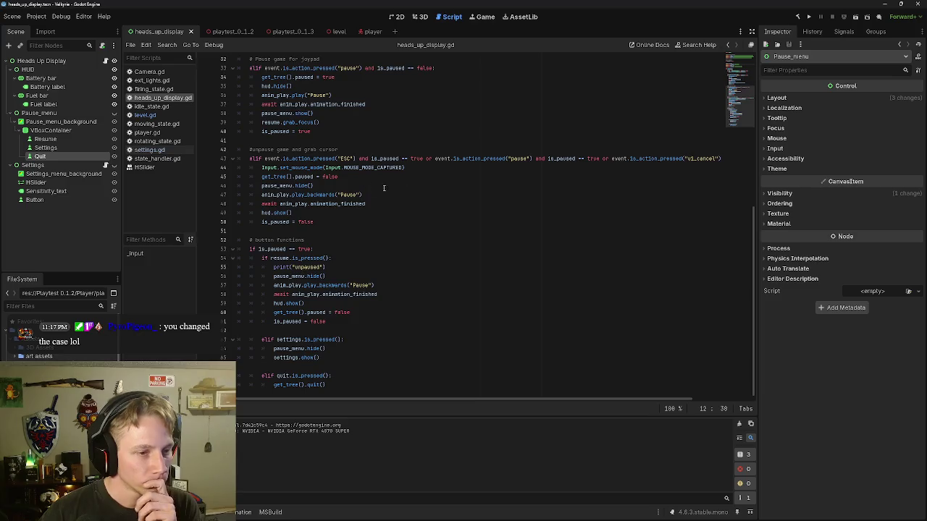
{"action": "left_click", "coordinate": [326, 349]}
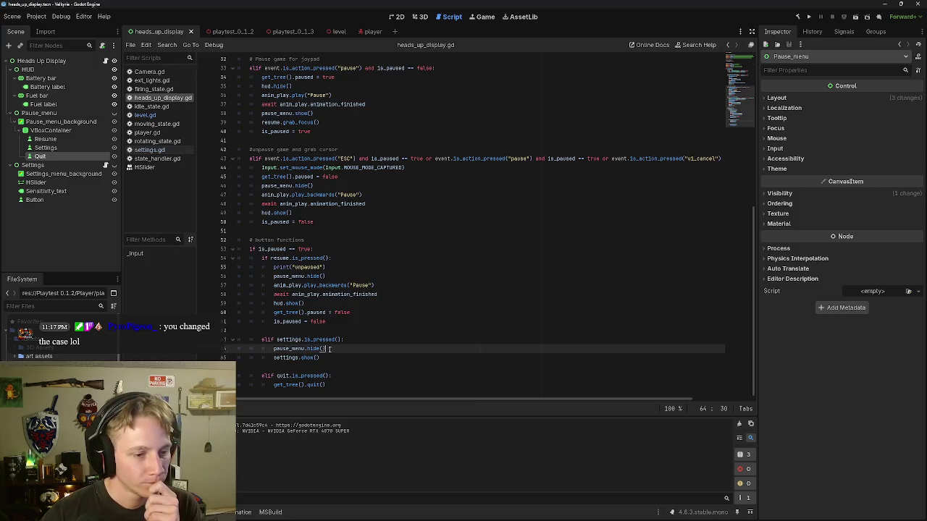
{"action": "left_click", "coordinate": [324, 358]}
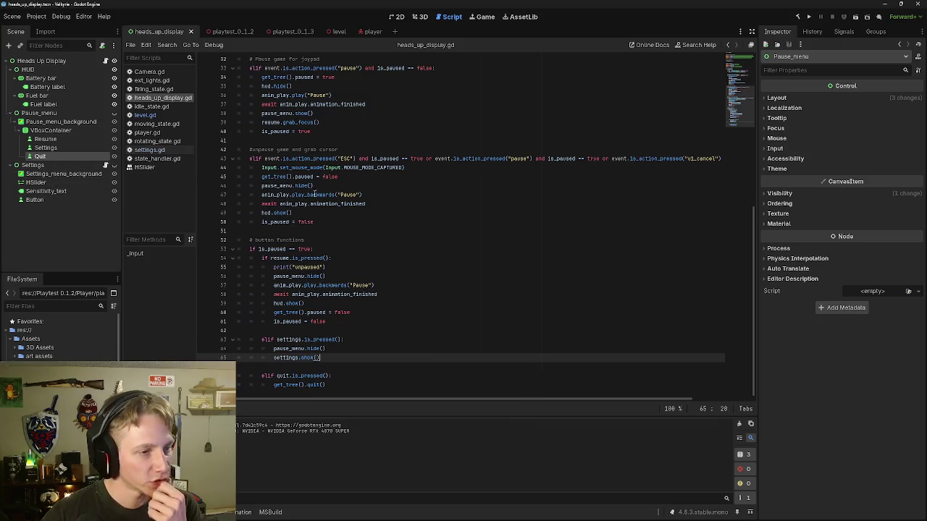
{"action": "scroll", "coordinate": [350, 208], "scroll_direction": "up", "scroll_amount": 5}
{"action": "scroll", "coordinate": [350, 208], "scroll_direction": "up", "scroll_amount": 5}
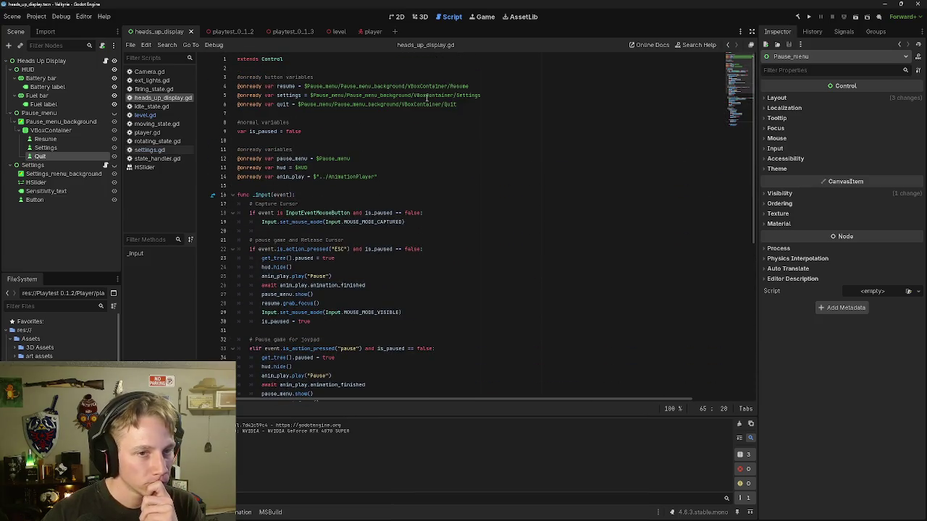
{"action": "mouse_move", "coordinate": [461, 100]}
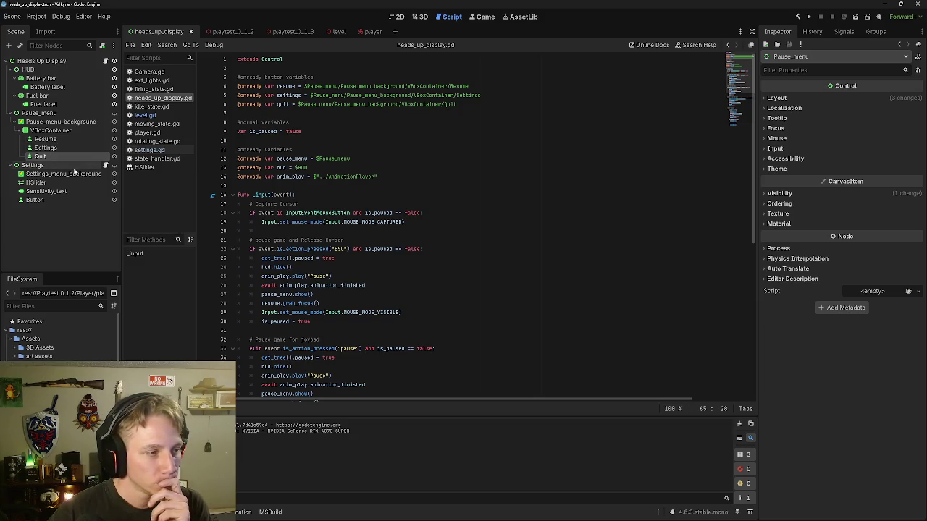
{"action": "left_click", "coordinate": [54, 166]}
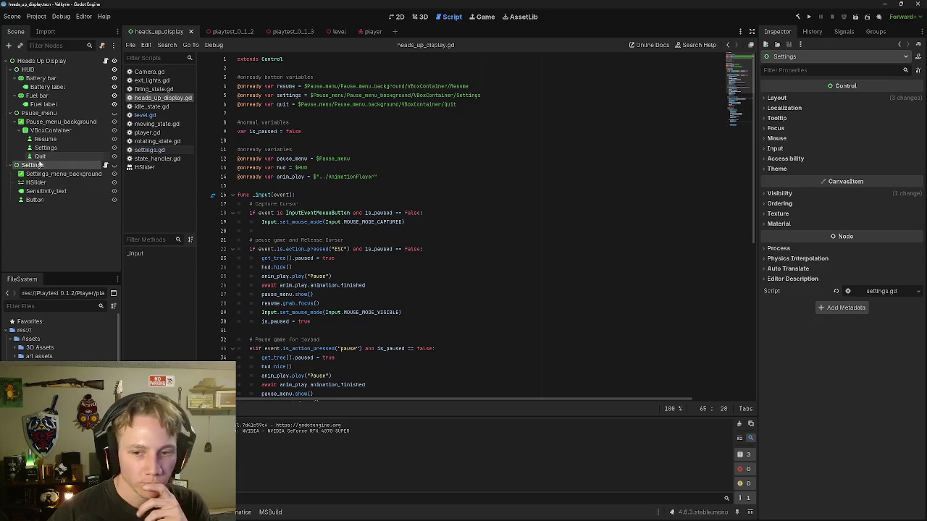
{"action": "scroll", "coordinate": [333, 216], "scroll_direction": "down", "scroll_amount": 10}
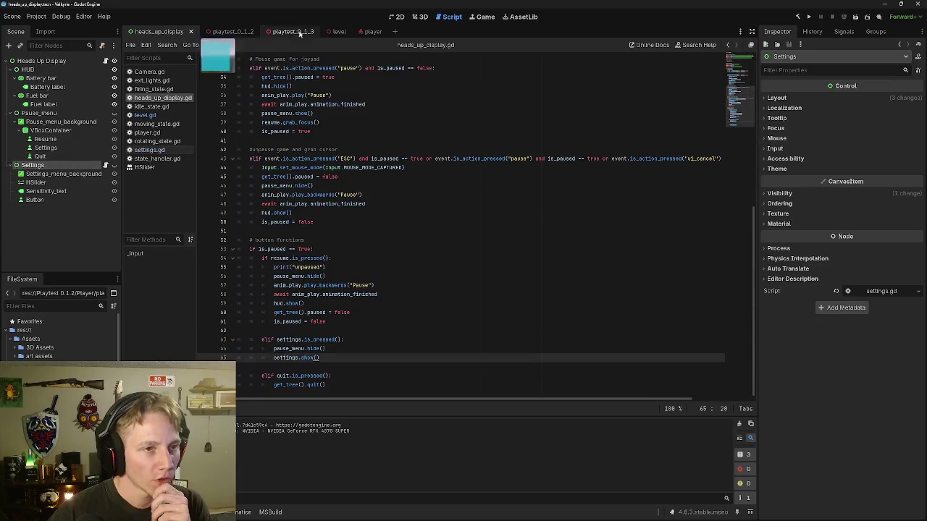
Step: Show the HUD scene in 2D and try hiding and showing the Settings and Pause_menu panels
{"action": "left_click", "coordinate": [397, 17]}
{"action": "scroll", "coordinate": [443, 291], "scroll_direction": "down", "scroll_amount": 1}
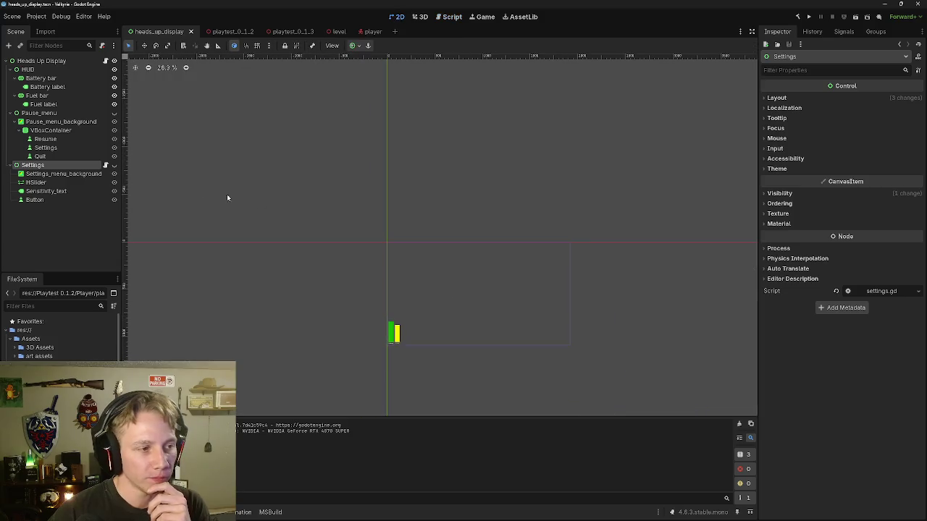
{"action": "left_click", "coordinate": [115, 166]}
{"action": "left_click", "coordinate": [115, 166]}
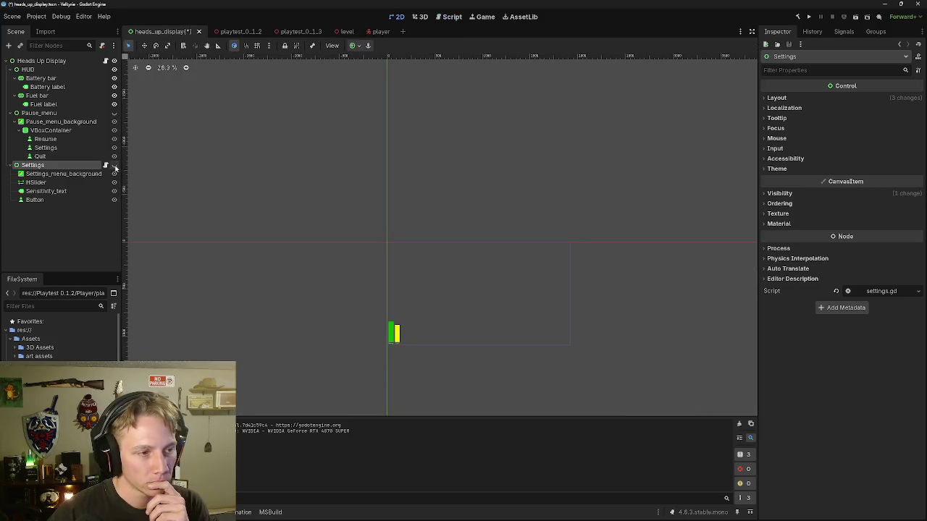
{"action": "left_click", "coordinate": [114, 113]}
{"action": "left_click", "coordinate": [115, 166]}
{"action": "left_click", "coordinate": [114, 165]}
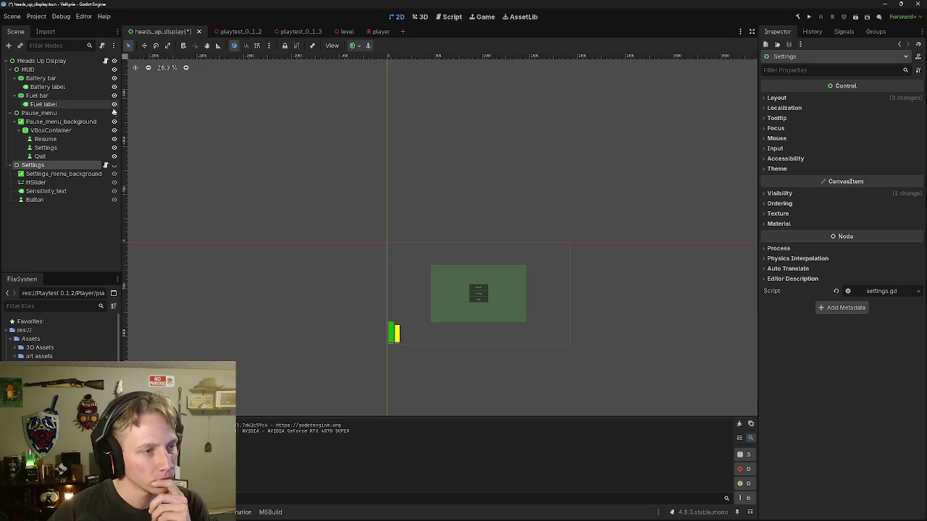
{"action": "left_click", "coordinate": [114, 113]}
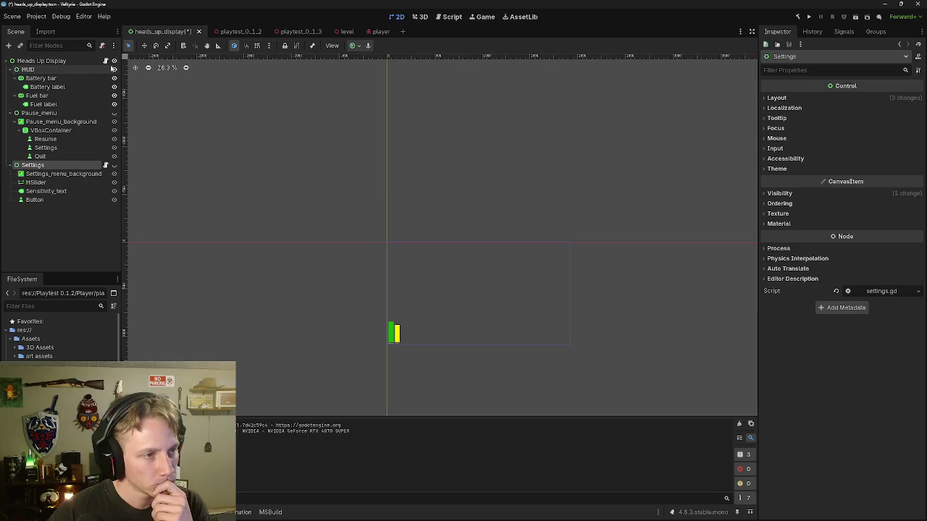
Step: Toggle the HUD, Pause_menu and Settings eye icons, ending with only the HUD bars visible
{"action": "left_click", "coordinate": [114, 69]}
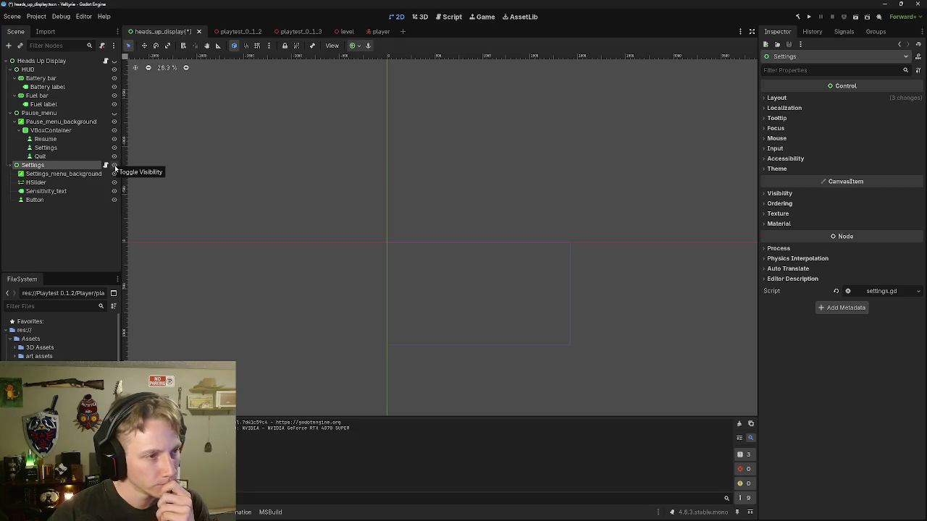
{"action": "left_click", "coordinate": [115, 166]}
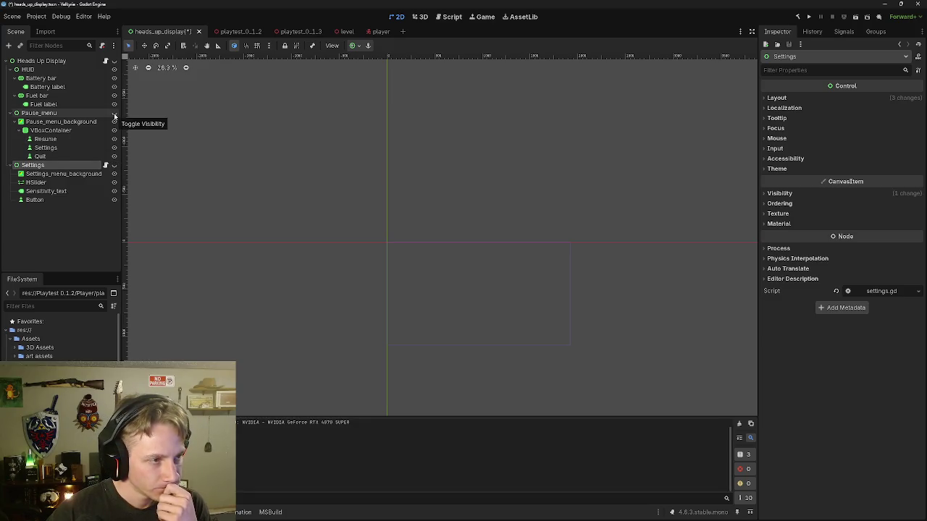
{"action": "left_click", "coordinate": [114, 61]}
{"action": "left_click", "coordinate": [114, 70]}
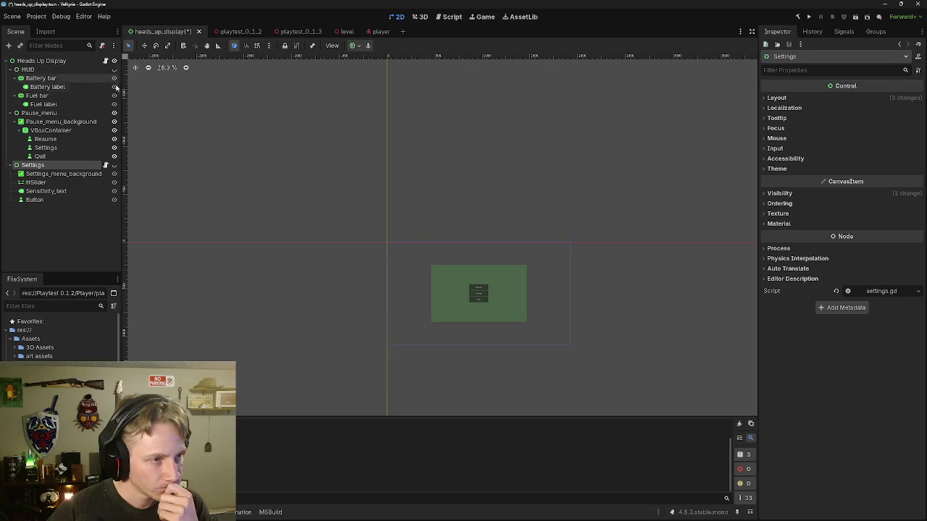
{"action": "left_click", "coordinate": [114, 113]}
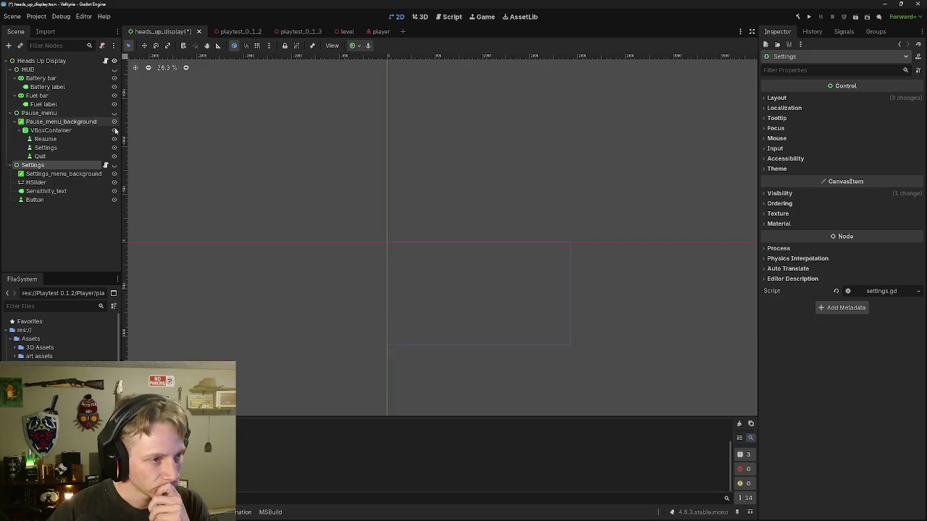
{"action": "left_click", "coordinate": [114, 113]}
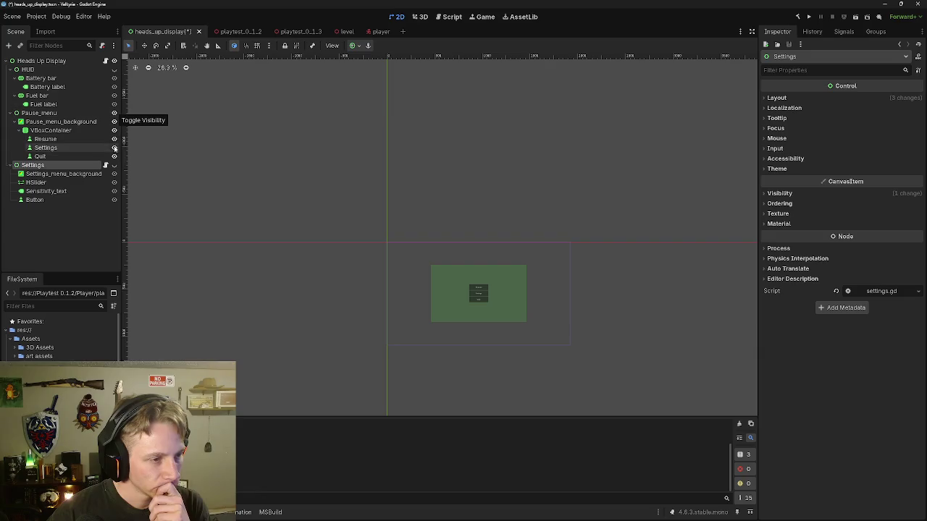
{"action": "left_click", "coordinate": [114, 165]}
{"action": "left_click", "coordinate": [114, 70]}
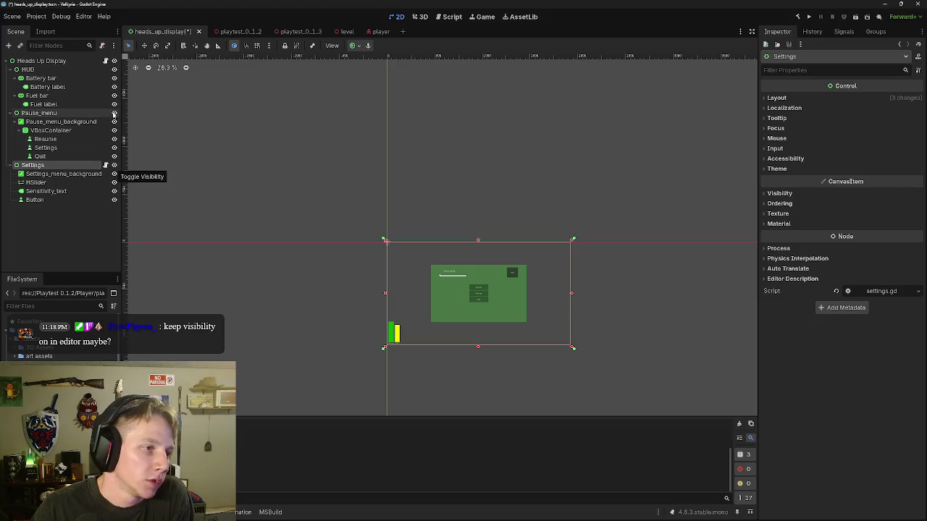
{"action": "left_click", "coordinate": [114, 113]}
{"action": "left_click", "coordinate": [113, 166]}
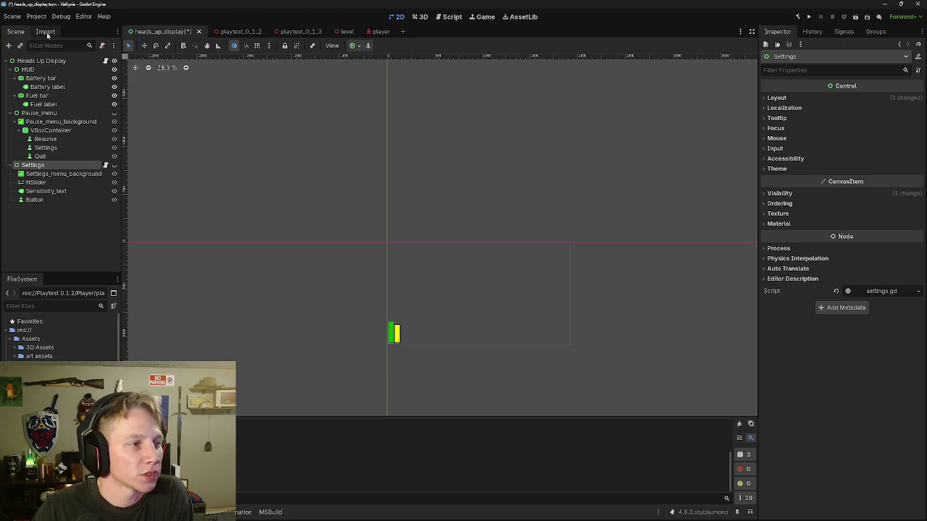
Step: In heads_up_display.gd, review the resume button handler on lines 54–61
{"action": "left_click", "coordinate": [450, 17]}
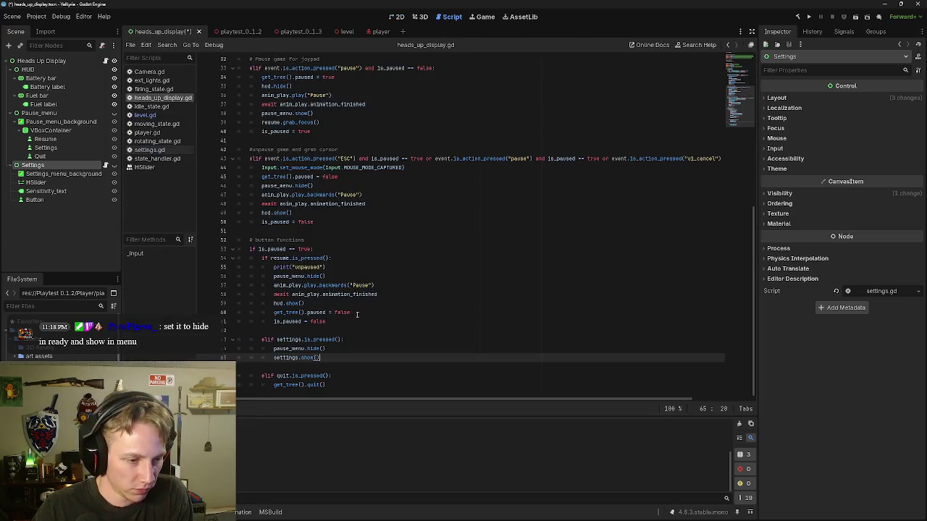
{"action": "mouse_move", "coordinate": [249, 249]}
{"action": "left_mouse_down"}
{"action": "mouse_move", "coordinate": [304, 249]}
{"action": "mouse_move", "coordinate": [333, 259]}
{"action": "mouse_move", "coordinate": [337, 274]}
{"action": "left_mouse_up"}
{"action": "left_click", "coordinate": [338, 274]}
{"action": "mouse_move", "coordinate": [262, 257]}
{"action": "left_mouse_down"}
{"action": "mouse_move", "coordinate": [333, 258]}
{"action": "mouse_move", "coordinate": [376, 286]}
{"action": "mouse_move", "coordinate": [350, 325]}
{"action": "left_mouse_up"}
{"action": "key", "text": "Escape"}
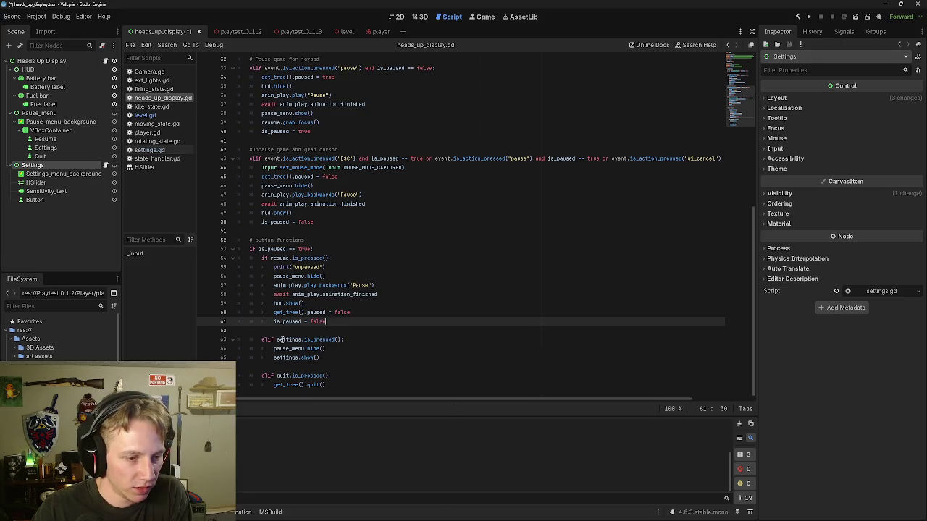
Step: Review the pause_menu.hide() and settings.show() calls on lines 64–65, then open the level scene
{"action": "left_click_drag", "start_coordinate": [274, 348], "coordinate": [326, 349]}
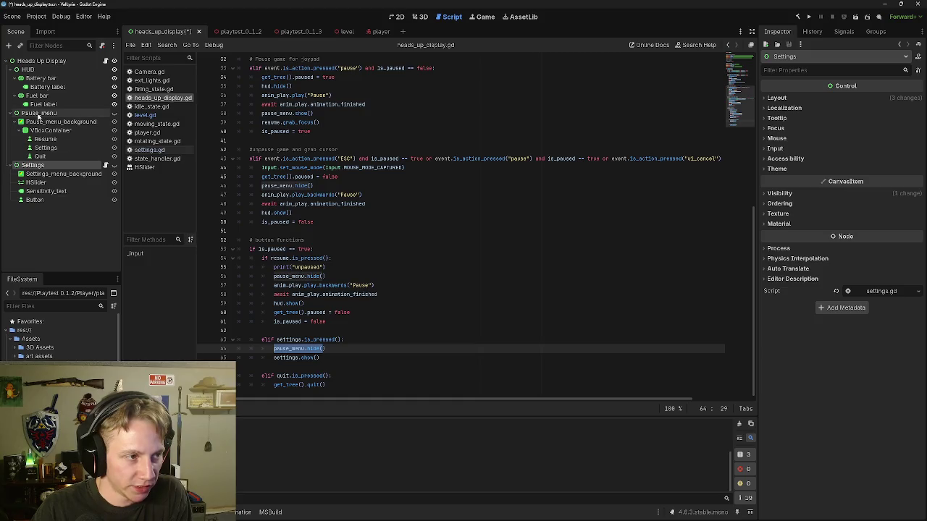
{"action": "left_click", "coordinate": [40, 114]}
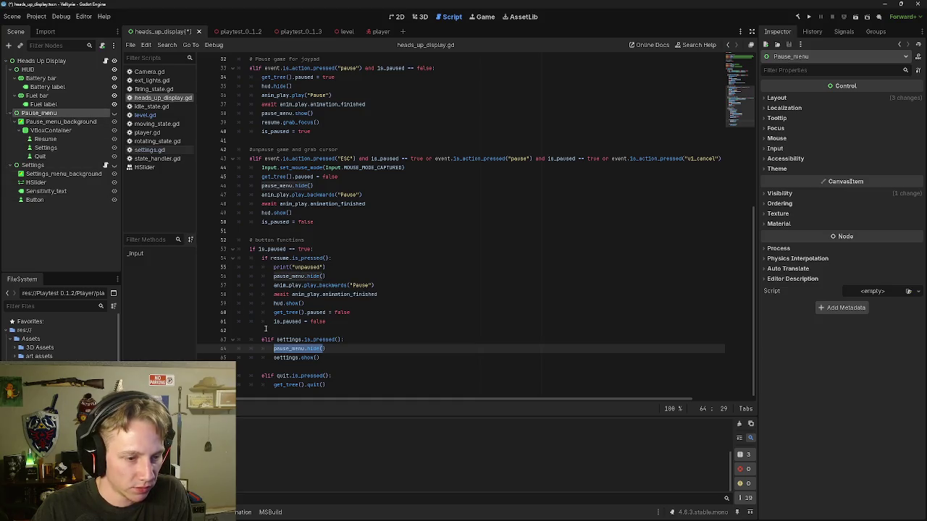
{"action": "scroll", "coordinate": [291, 348], "scroll_direction": "up", "scroll_amount": 10}
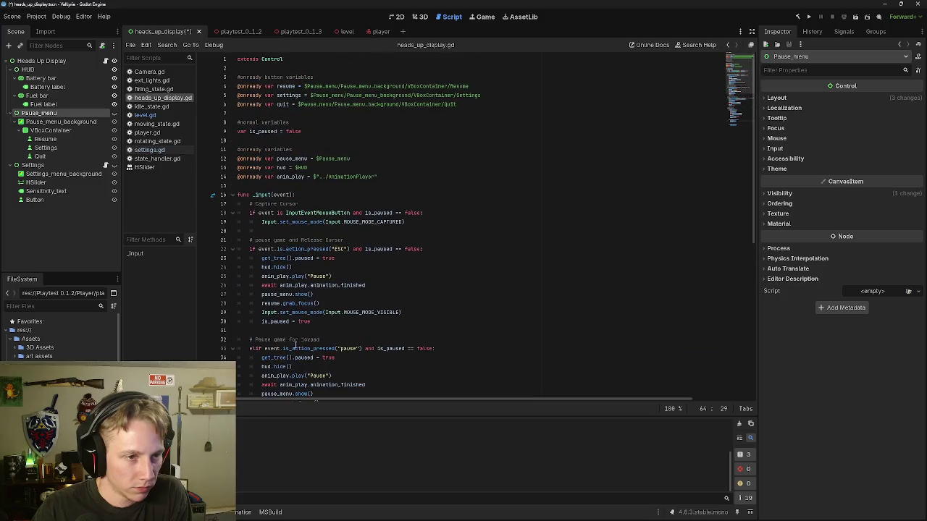
{"action": "scroll", "coordinate": [333, 276], "scroll_direction": "down", "scroll_amount": 10}
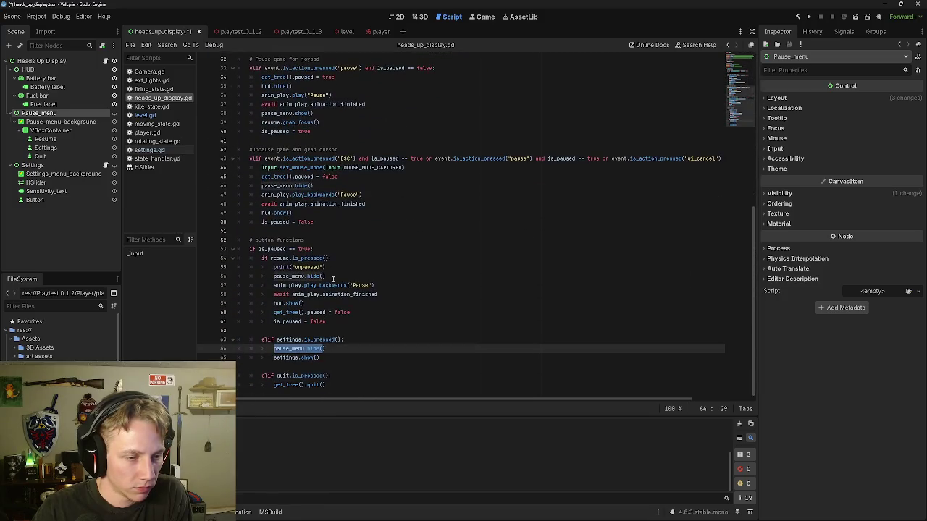
{"action": "left_click", "coordinate": [346, 350]}
{"action": "left_click_drag", "start_coordinate": [274, 357], "coordinate": [322, 358]}
{"action": "left_click", "coordinate": [323, 358]}
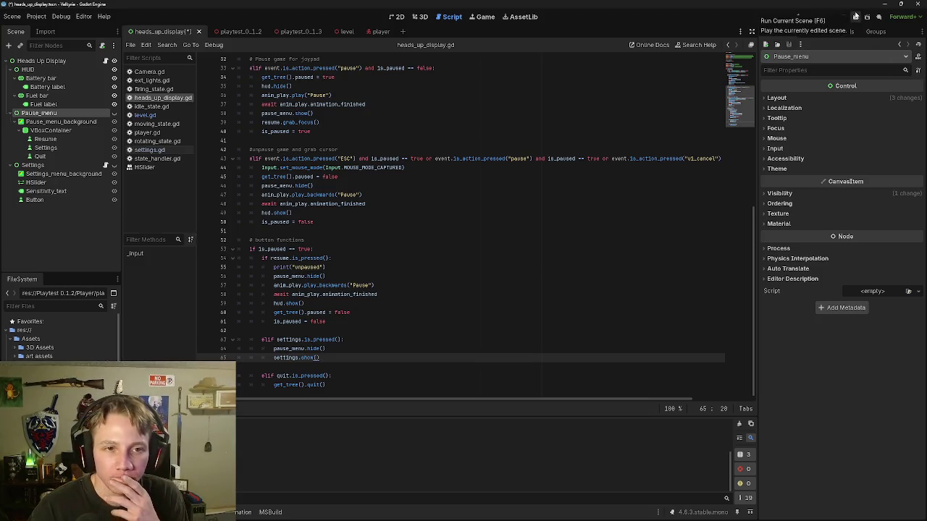
{"action": "left_click", "coordinate": [341, 32]}
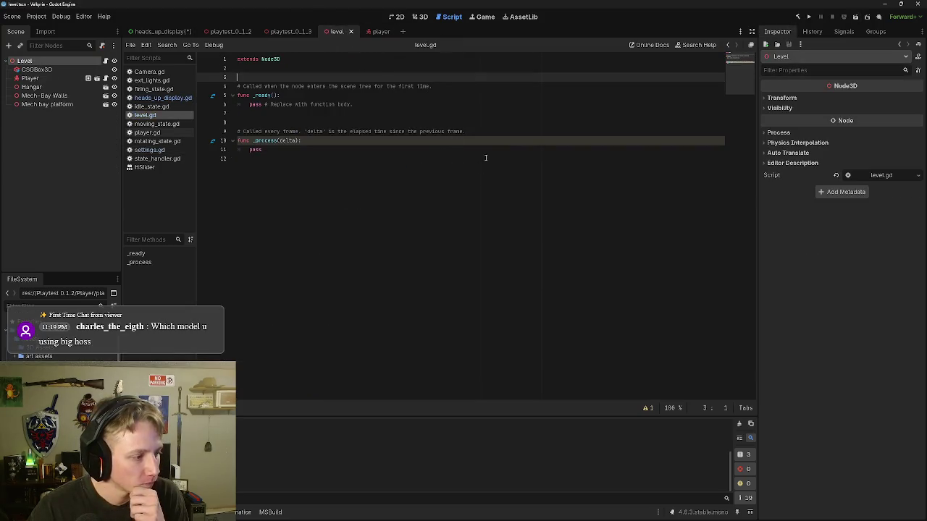
Step: Run the level scene, open and resume the pause menu with Esc and Resume, then close the game
{"action": "left_click", "coordinate": [856, 20]}
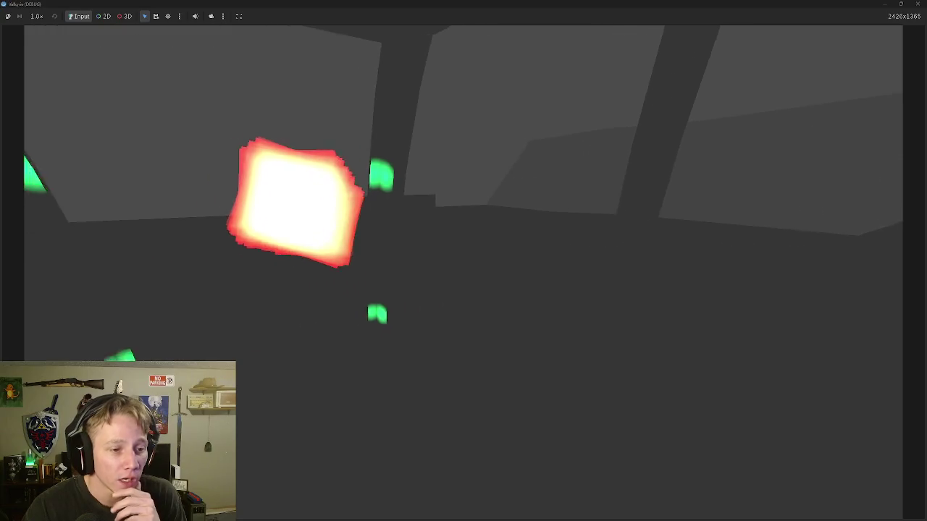
{"action": "key", "text": "Escape"}
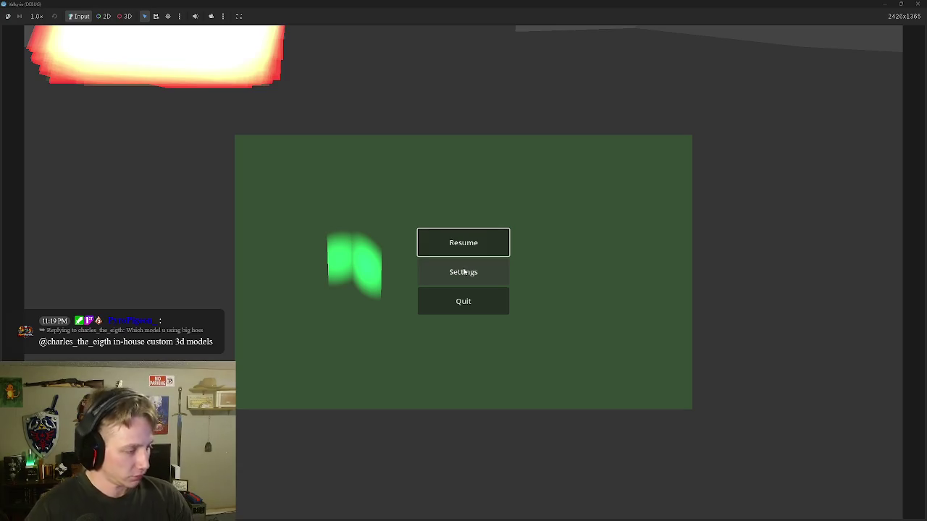
{"action": "key", "text": "Escape"}
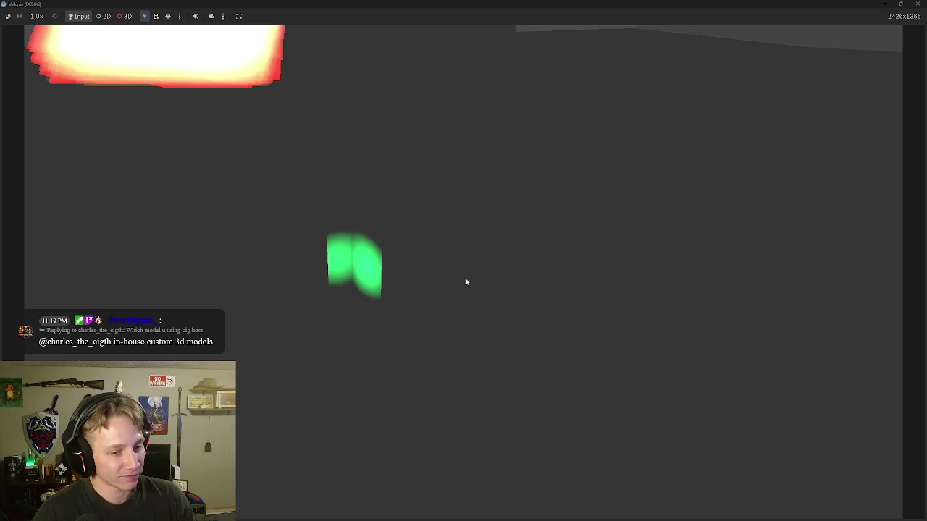
{"action": "left_click", "coordinate": [381, 198]}
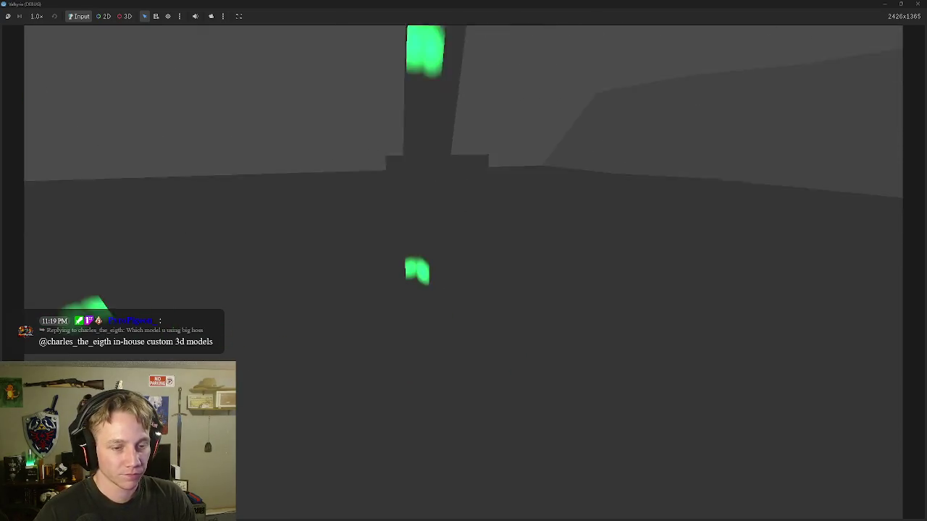
{"action": "key", "text": "Escape"}
{"action": "left_click", "coordinate": [480, 247]}
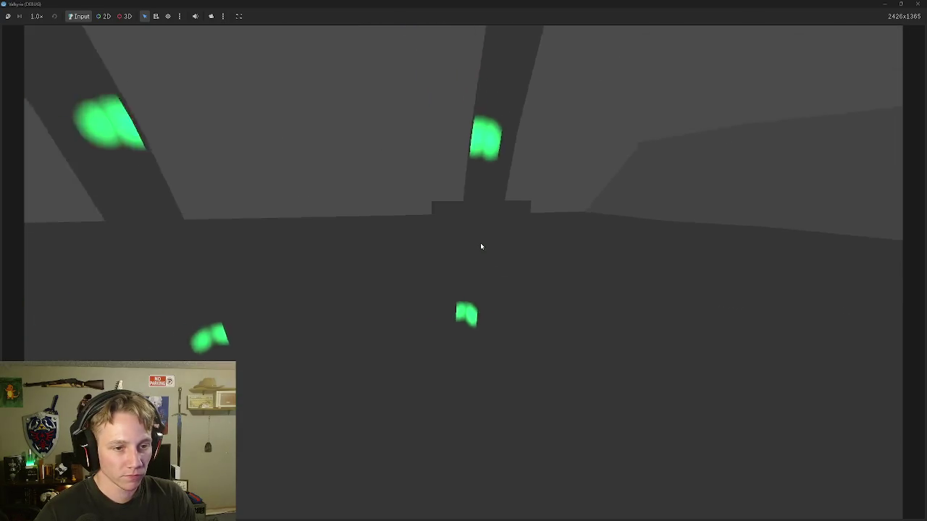
{"action": "key", "text": "Escape"}
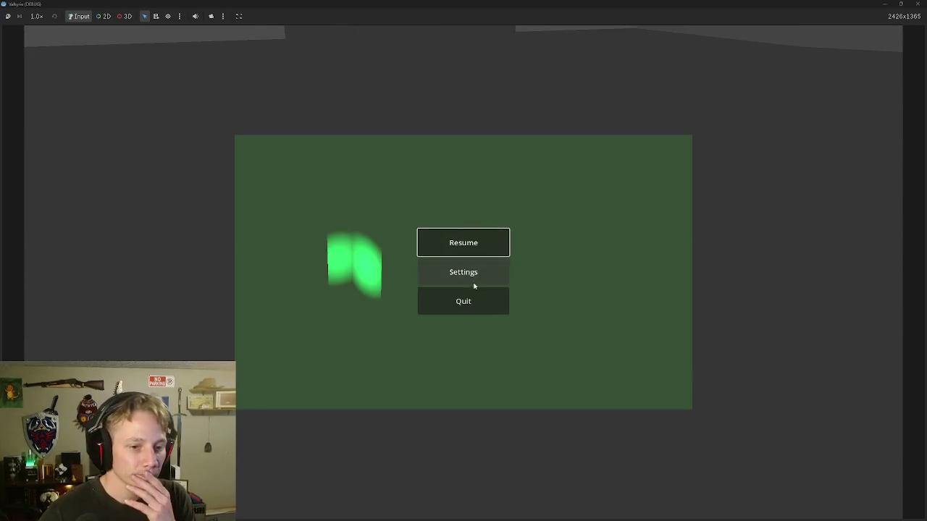
{"action": "key", "text": "Escape"}
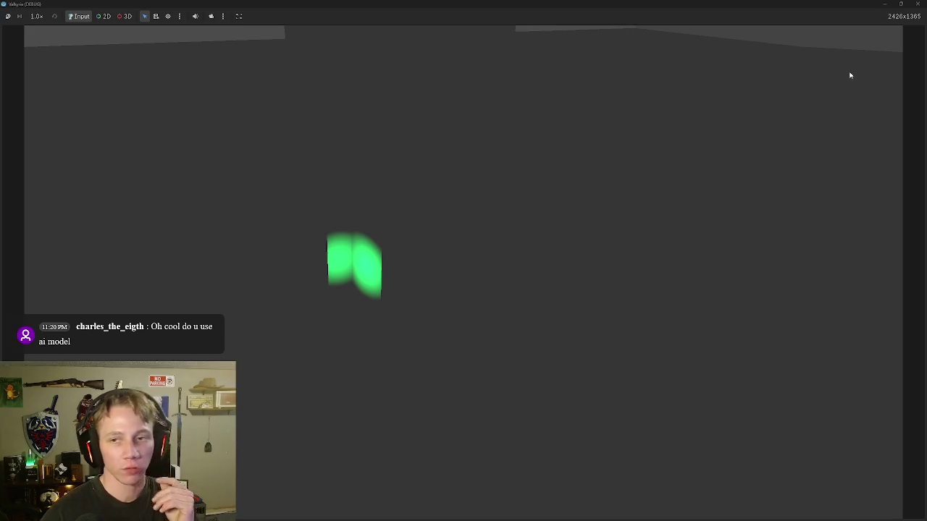
{"action": "left_click", "coordinate": [918, 5]}
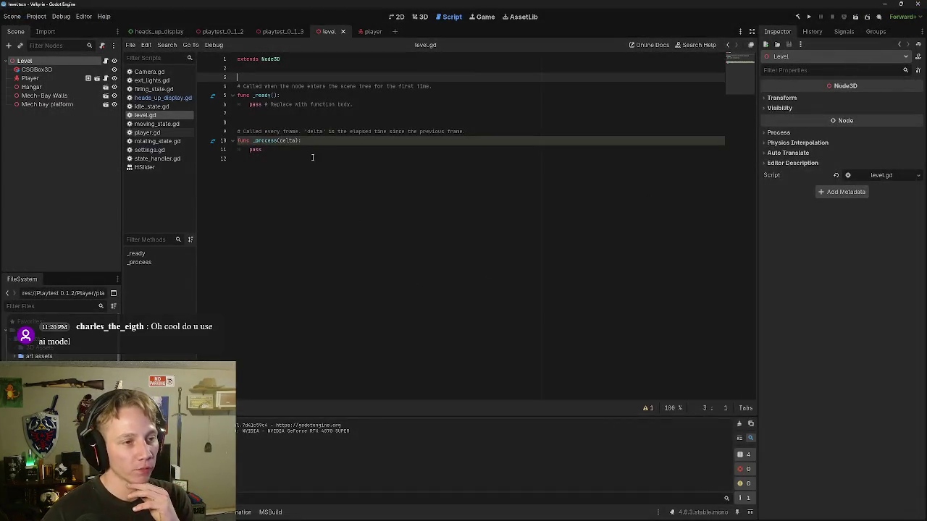
Step: Browse the heads_up_display, player and level scenes, ending on the player's mech in 3D
{"action": "left_click", "coordinate": [156, 31]}
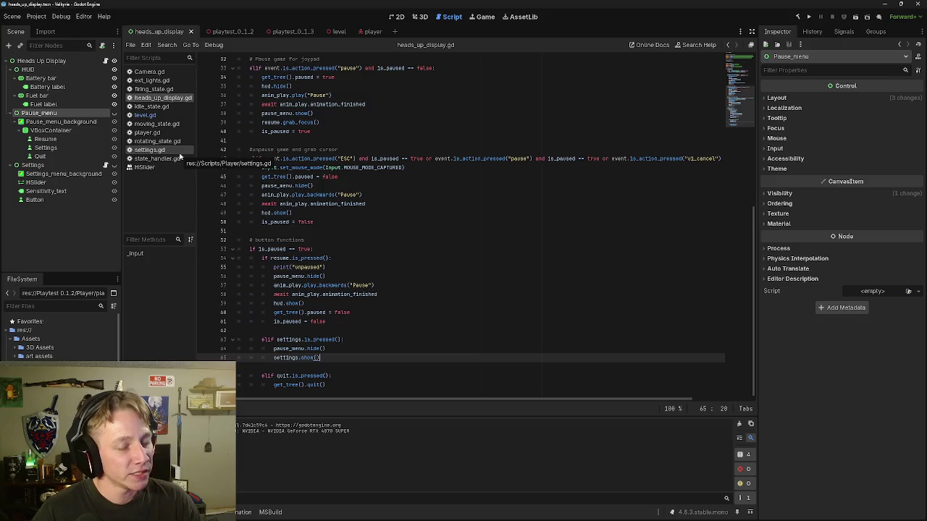
{"action": "left_click", "coordinate": [418, 16]}
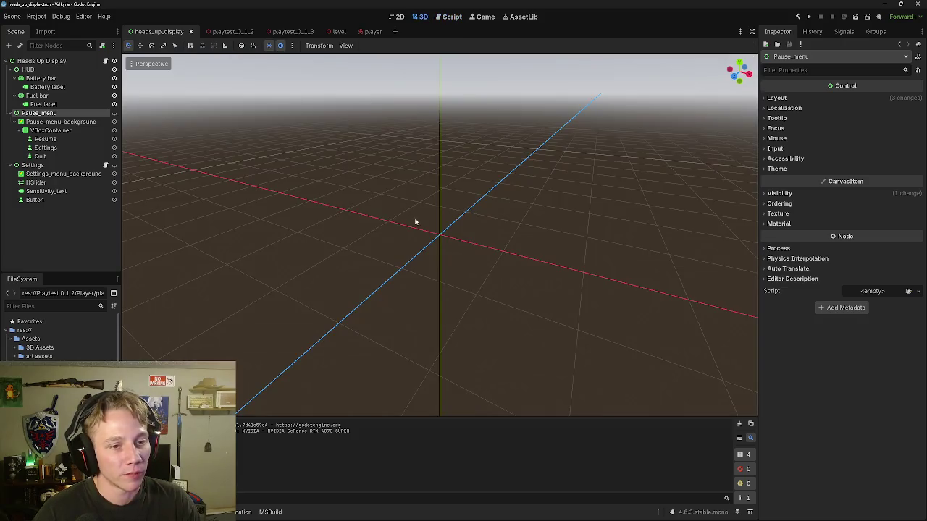
{"action": "left_click", "coordinate": [370, 32]}
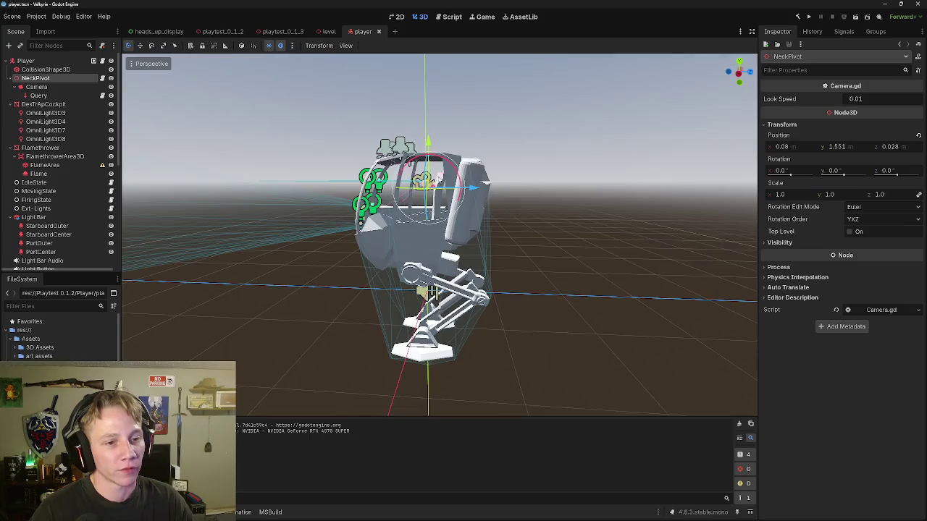
{"action": "mouse_move", "coordinate": [435, 290]}
{"action": "left_mouse_down"}
{"action": "mouse_move", "coordinate": [376, 297]}
{"action": "mouse_move", "coordinate": [434, 286]}
{"action": "mouse_move", "coordinate": [406, 239]}
{"action": "mouse_move", "coordinate": [463, 217]}
{"action": "mouse_move", "coordinate": [449, 261]}
{"action": "mouse_move", "coordinate": [445, 239]}
{"action": "mouse_move", "coordinate": [435, 246]}
{"action": "mouse_move", "coordinate": [464, 218]}
{"action": "mouse_move", "coordinate": [420, 232]}
{"action": "mouse_move", "coordinate": [435, 239]}
{"action": "mouse_move", "coordinate": [399, 145]}
{"action": "left_mouse_up"}
{"action": "left_click", "coordinate": [327, 31]}
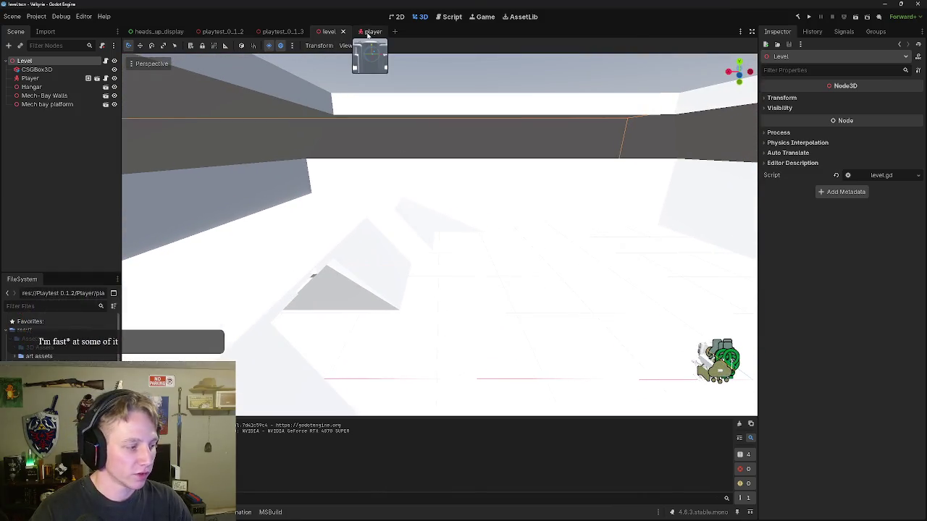
{"action": "left_click", "coordinate": [368, 33]}
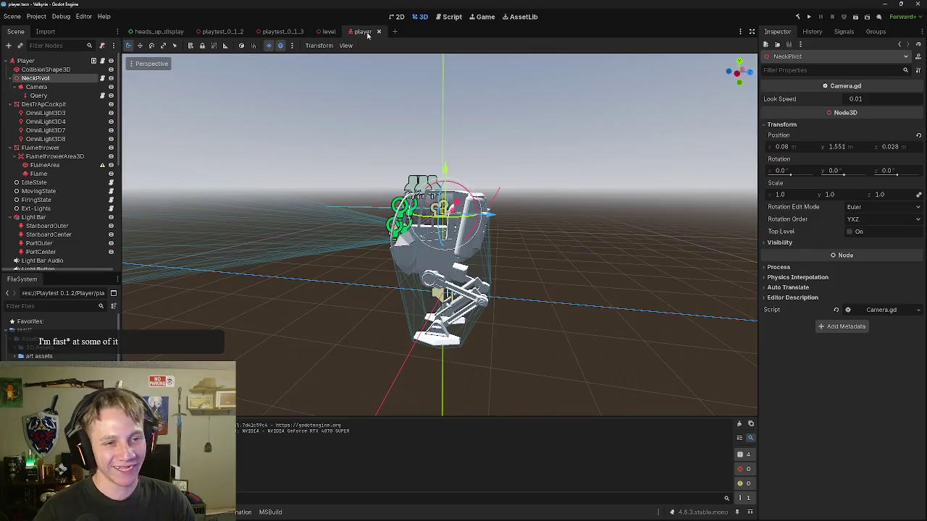
Step: Open settings.gd and inspect its back-button code on lines 14–16, then return to heads_up_display
{"action": "left_click", "coordinate": [449, 16]}
{"action": "scroll", "coordinate": [636, 224], "scroll_direction": "down", "scroll_amount": 3}
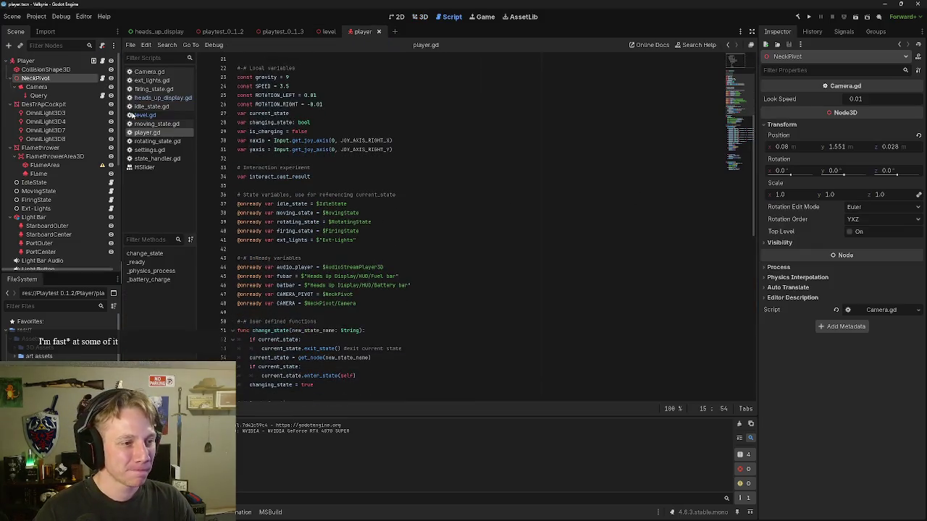
{"action": "left_click", "coordinate": [149, 150]}
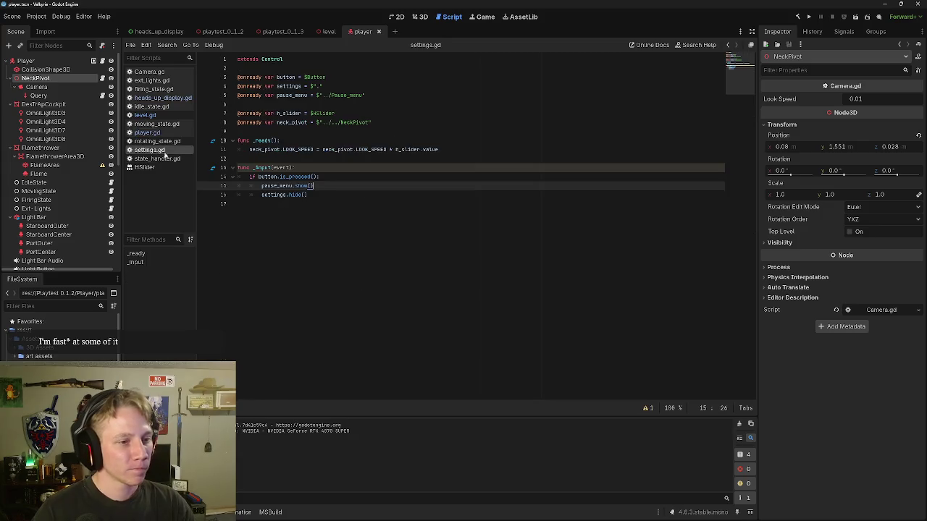
{"action": "left_click", "coordinate": [320, 177]}
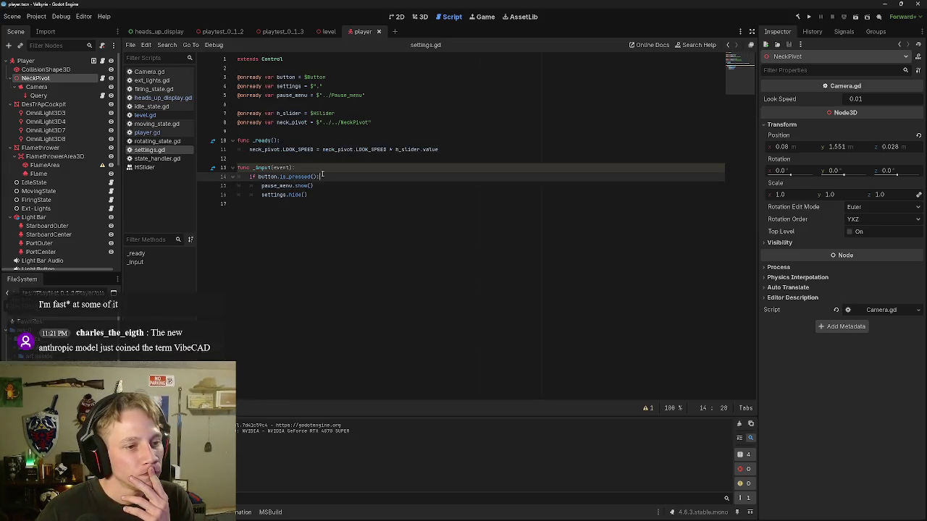
{"action": "left_click", "coordinate": [318, 188]}
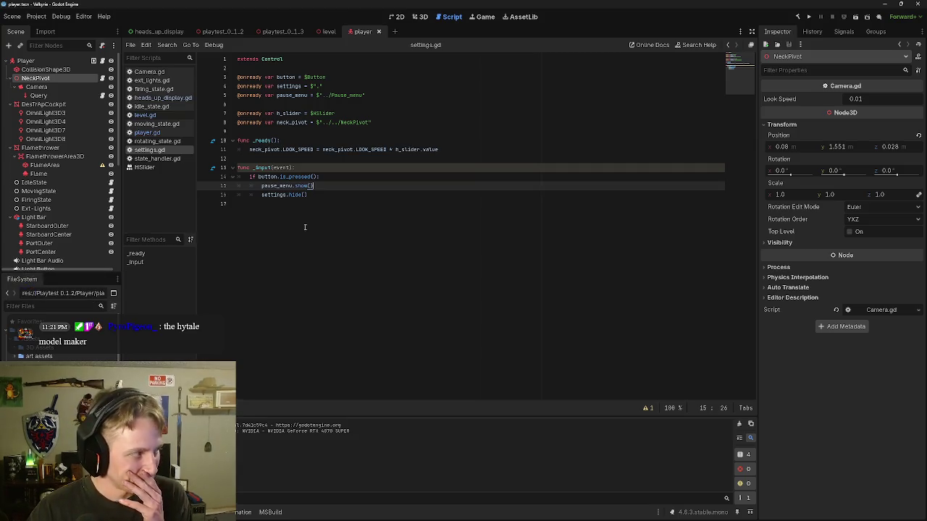
{"action": "key", "text": "Down"}
{"action": "key", "text": "Up"}
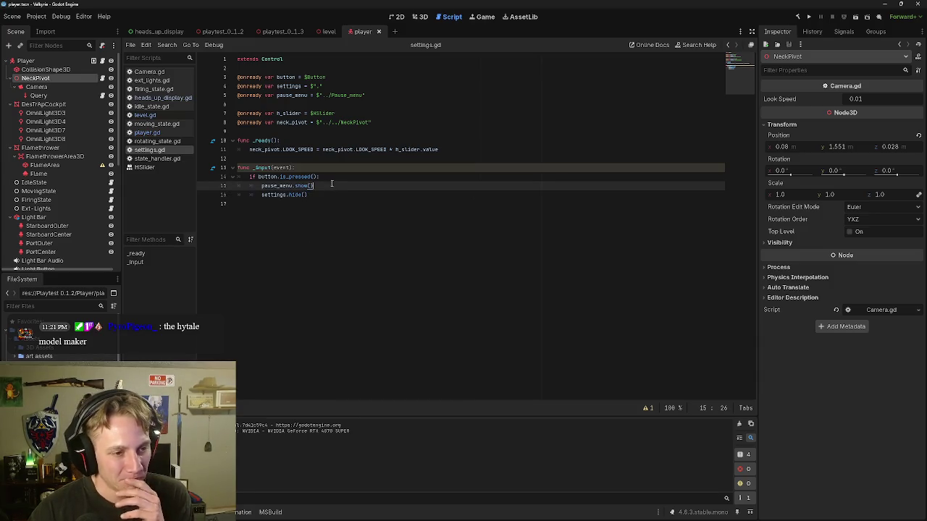
{"action": "left_click", "coordinate": [315, 195]}
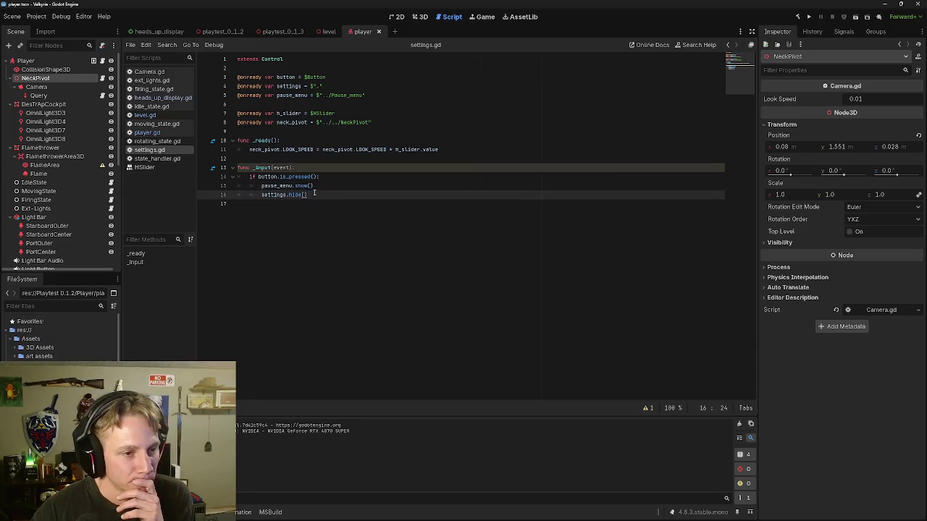
{"action": "left_click", "coordinate": [313, 186]}
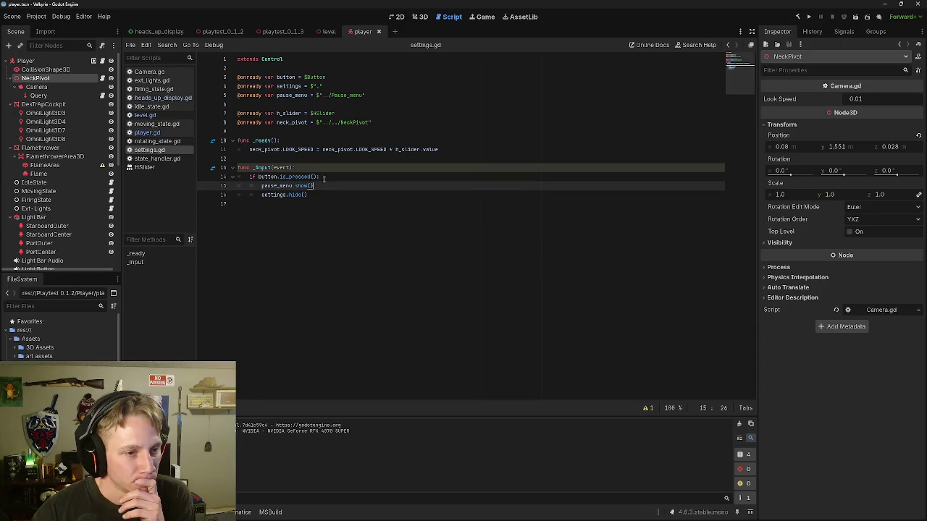
{"action": "left_click", "coordinate": [318, 176]}
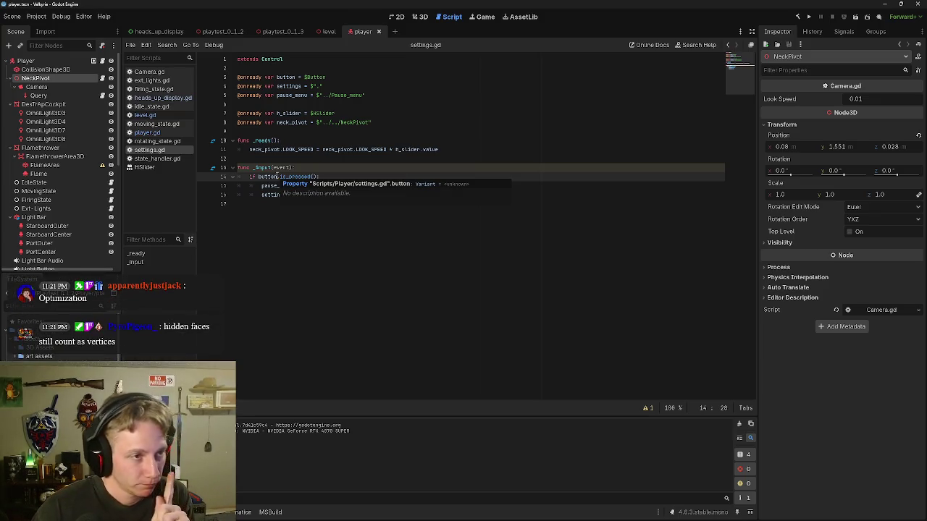
{"action": "left_click", "coordinate": [156, 31]}
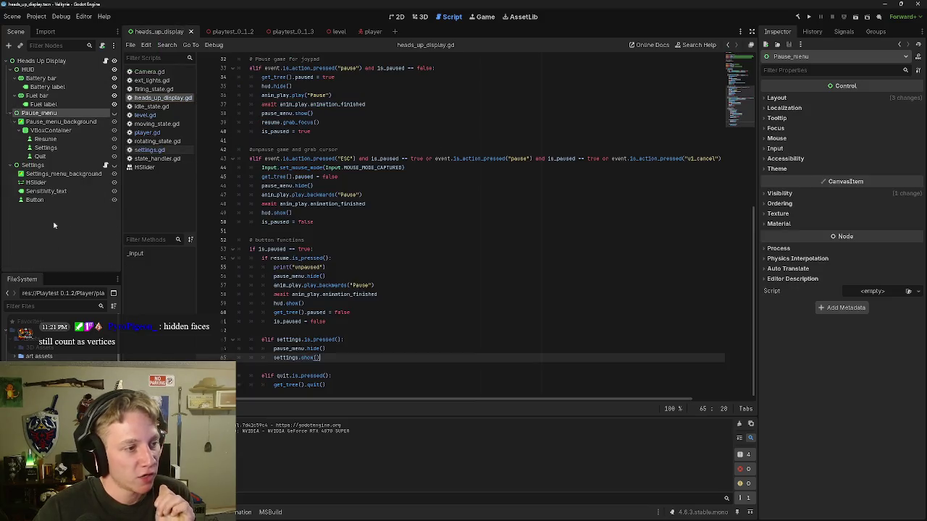
Step: Rename the Settings panel's Button node to Back and reopen settings.gd
{"action": "right_click", "coordinate": [34, 201]}
{"action": "left_click", "coordinate": [37, 206]}
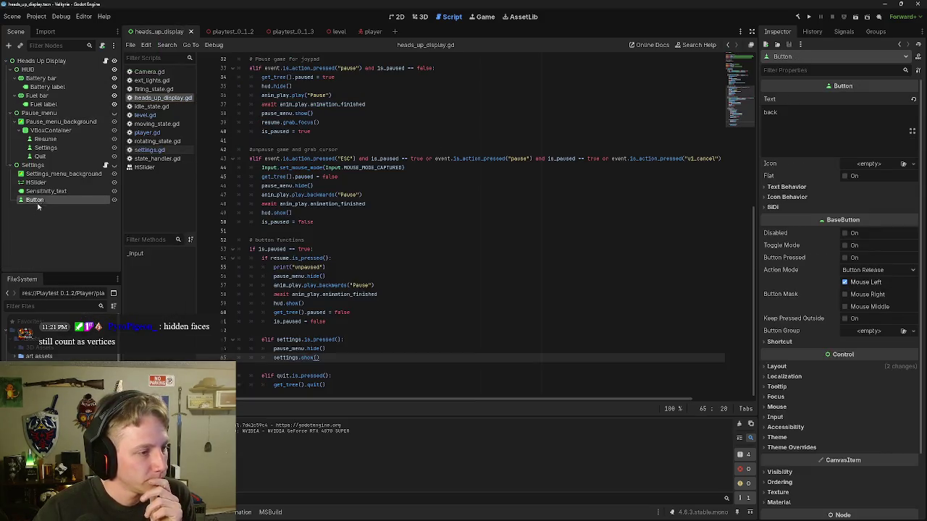
{"action": "key", "text": "BackSpace"}
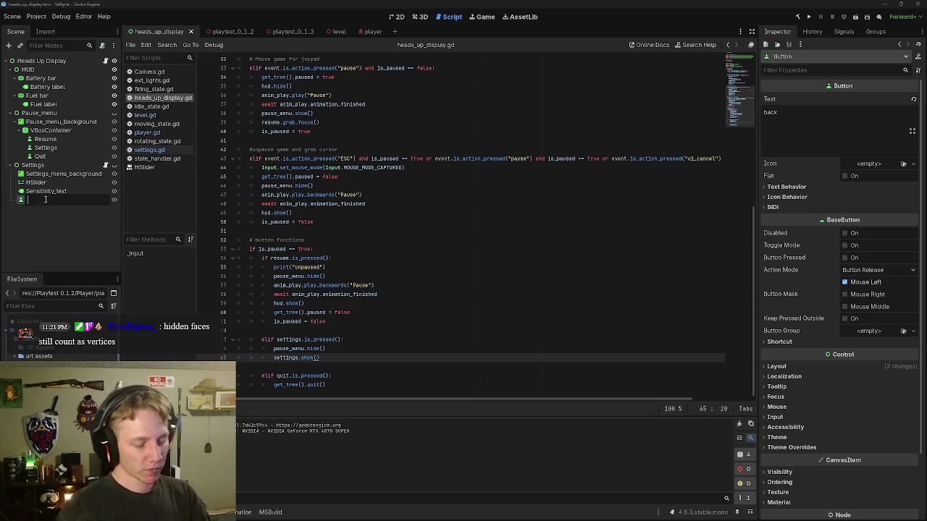
{"action": "type", "text": "Back"}
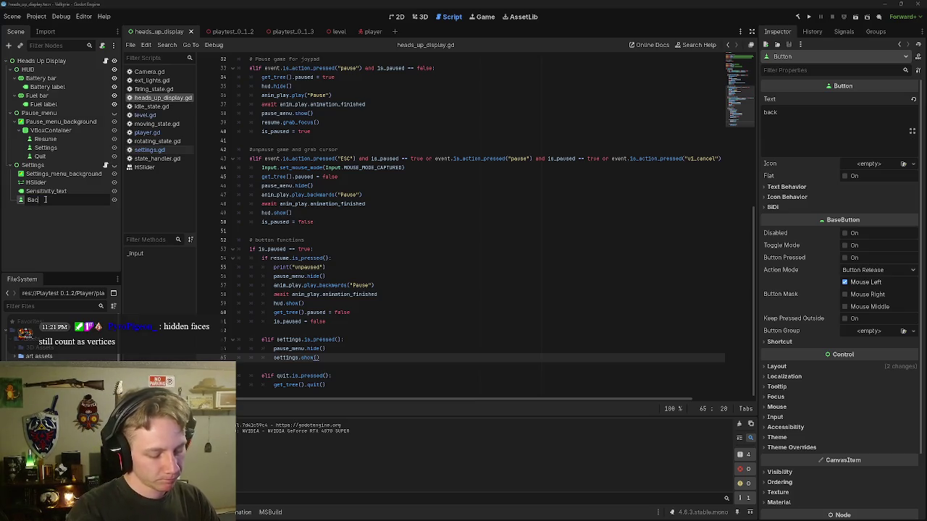
{"action": "key", "text": "Return"}
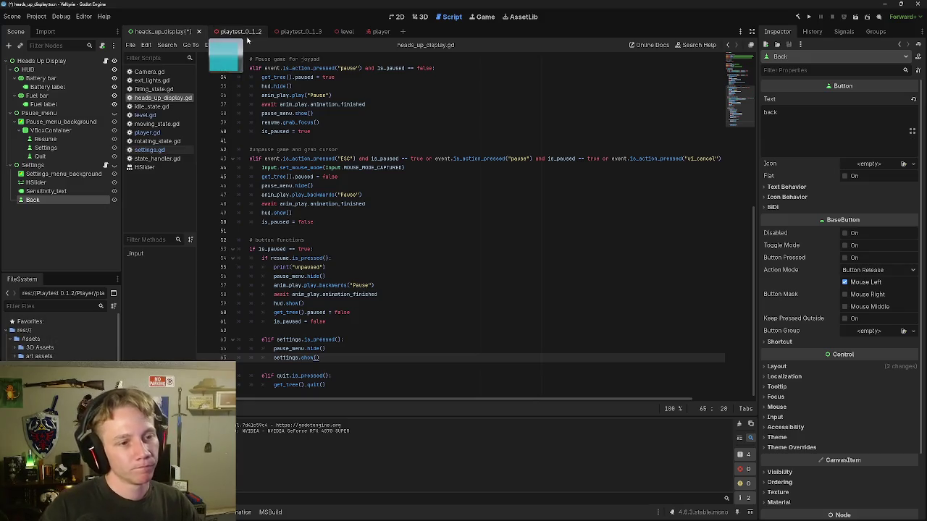
{"action": "left_click", "coordinate": [149, 149]}
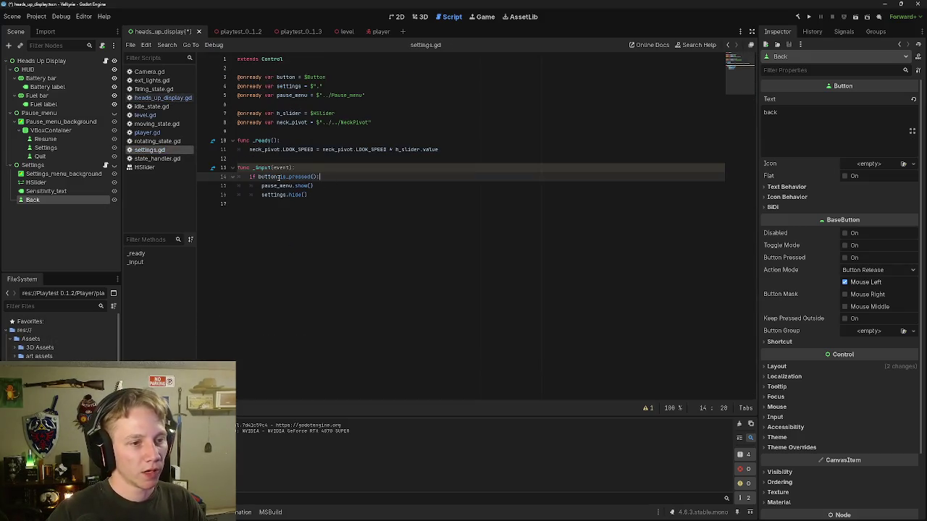
Step: Change $Button to $Back on line 3 of settings.gd via autocomplete, then switch to the level scene
{"action": "left_click_drag", "start_coordinate": [328, 76], "coordinate": [310, 77]}
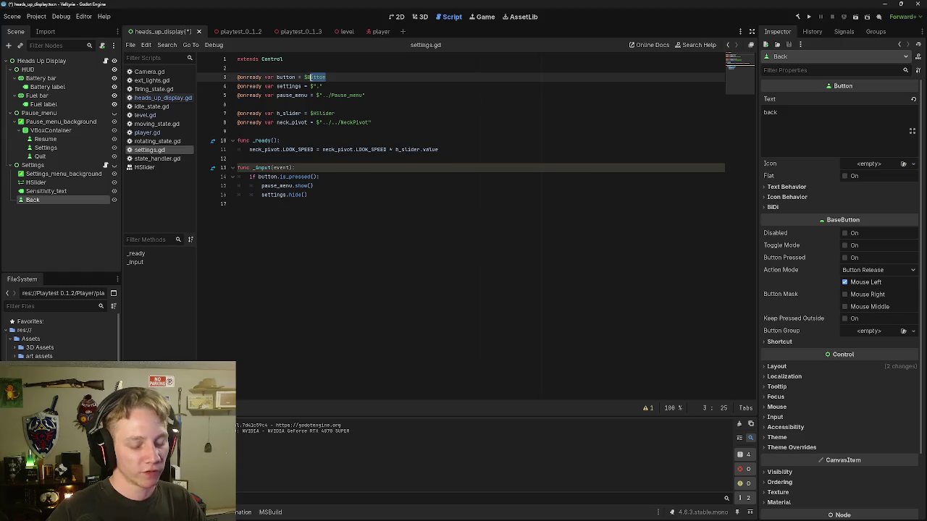
{"action": "key", "text": "BackSpace"}
{"action": "type", "text": "ack"}
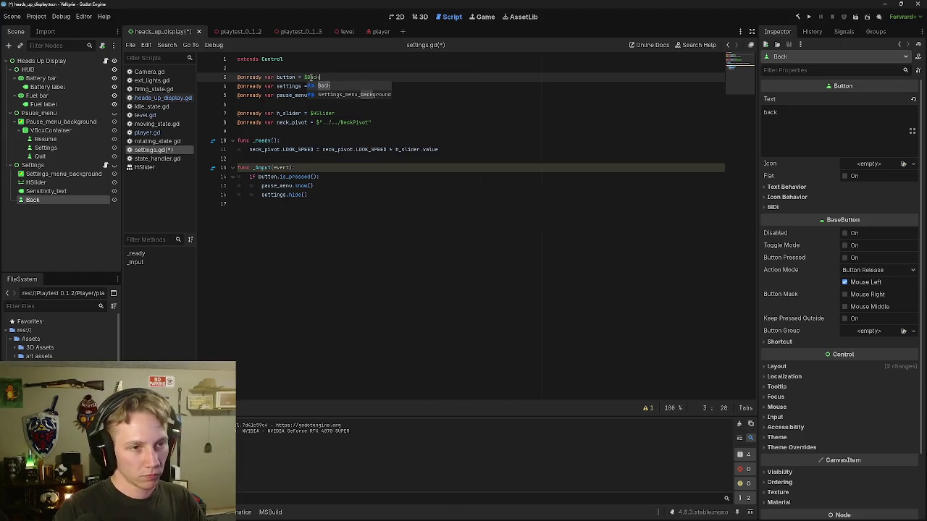
{"action": "key", "text": "Return"}
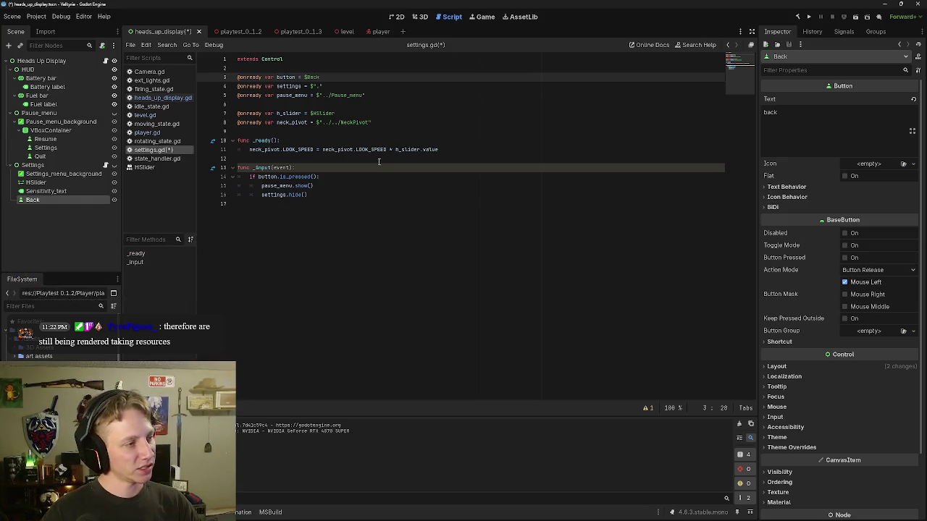
{"action": "left_click", "coordinate": [348, 188]}
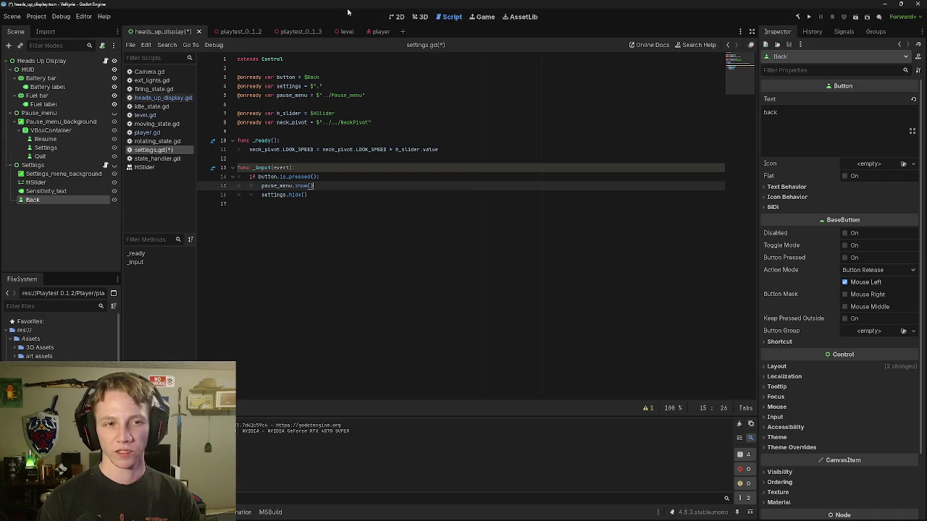
{"action": "left_click", "coordinate": [341, 31]}
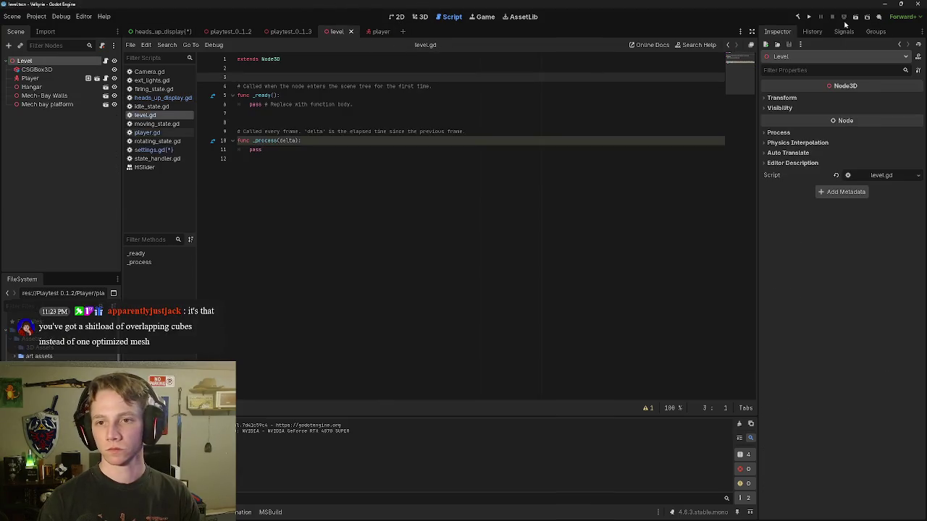
Step: Run the game, walk the mech forward, toggle the pause menu with Esc, then choose Quit
{"action": "left_click", "coordinate": [855, 17]}
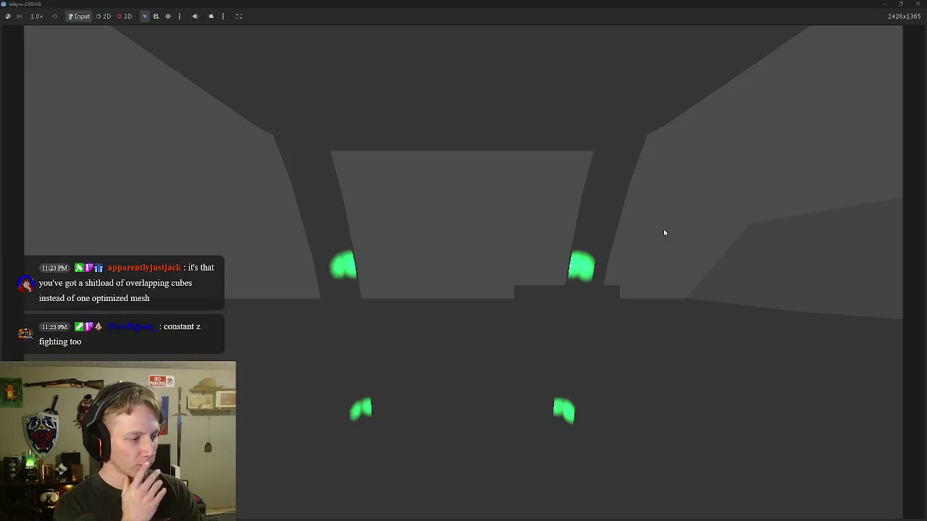
{"action": "left_click", "coordinate": [612, 325]}
{"action": "key", "text": "w"}
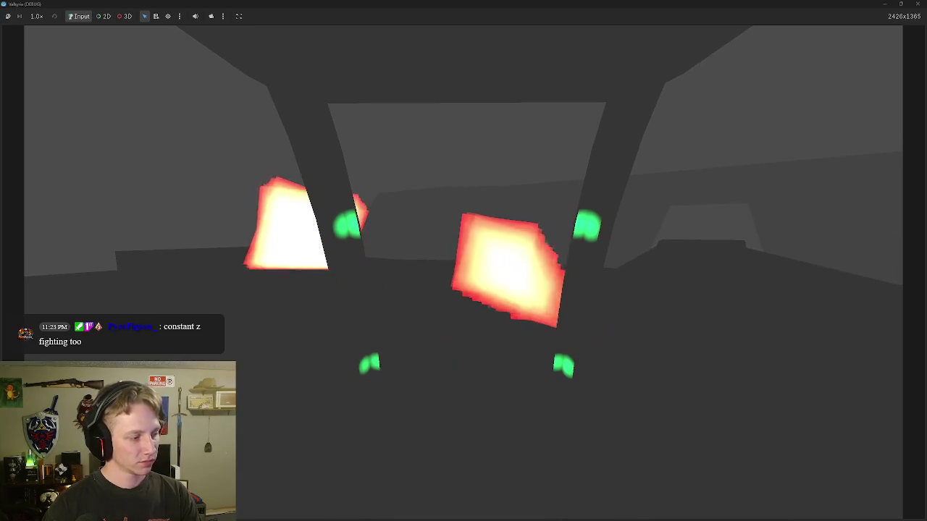
{"action": "key", "text": "Escape"}
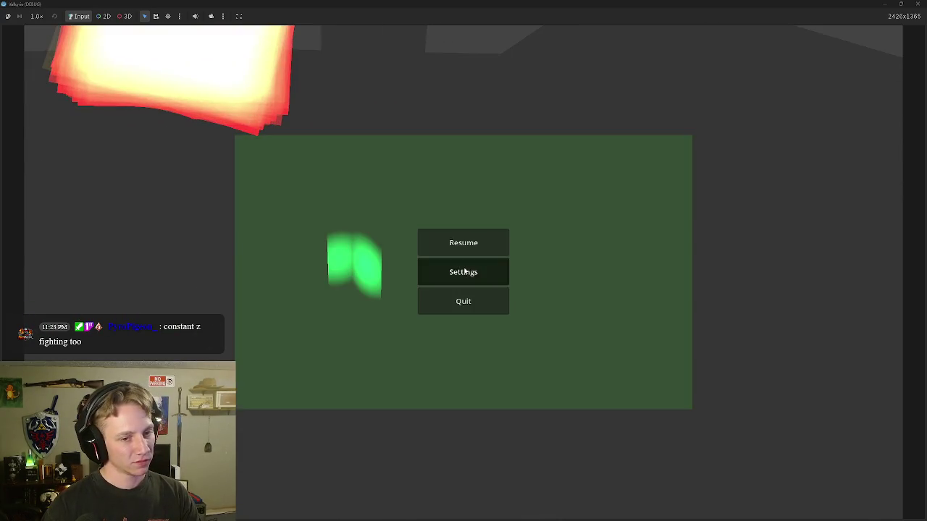
{"action": "key", "text": "Escape"}
{"action": "left_click", "coordinate": [467, 272]}
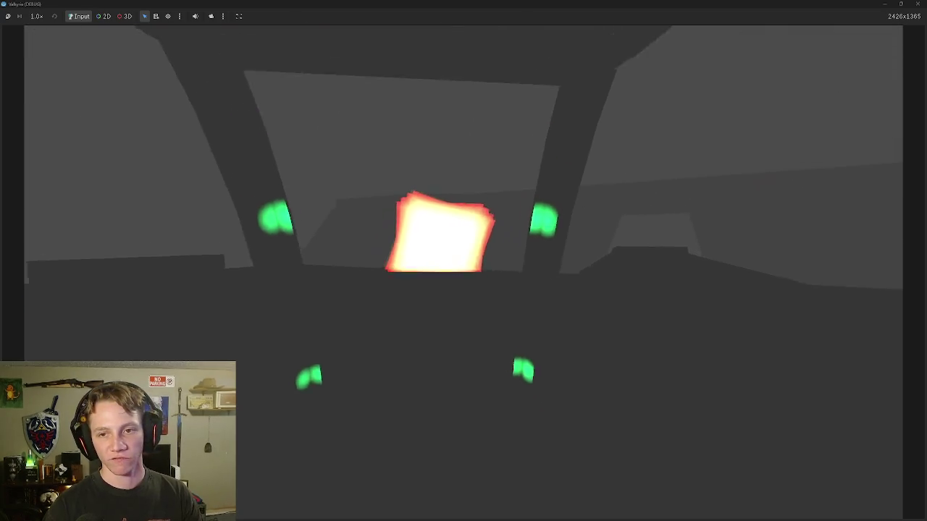
{"action": "key", "text": "Escape"}
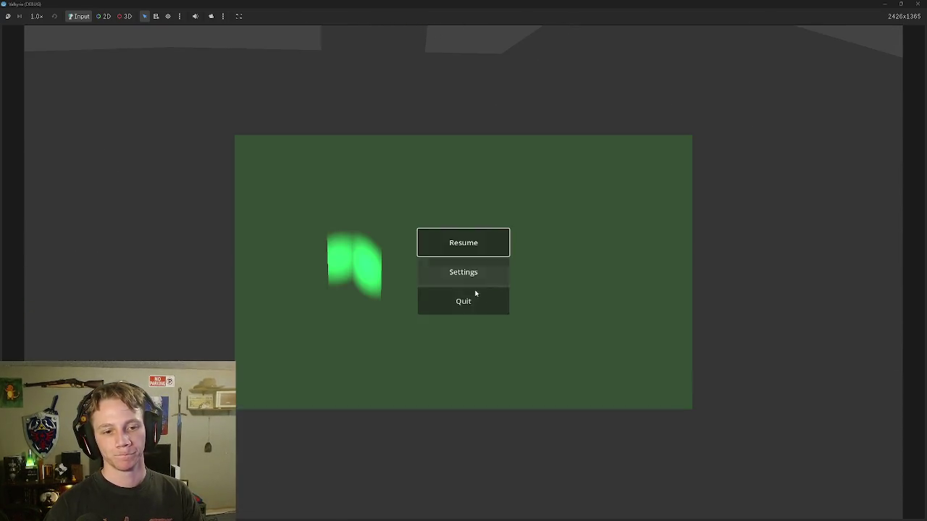
{"action": "left_click", "coordinate": [471, 298]}
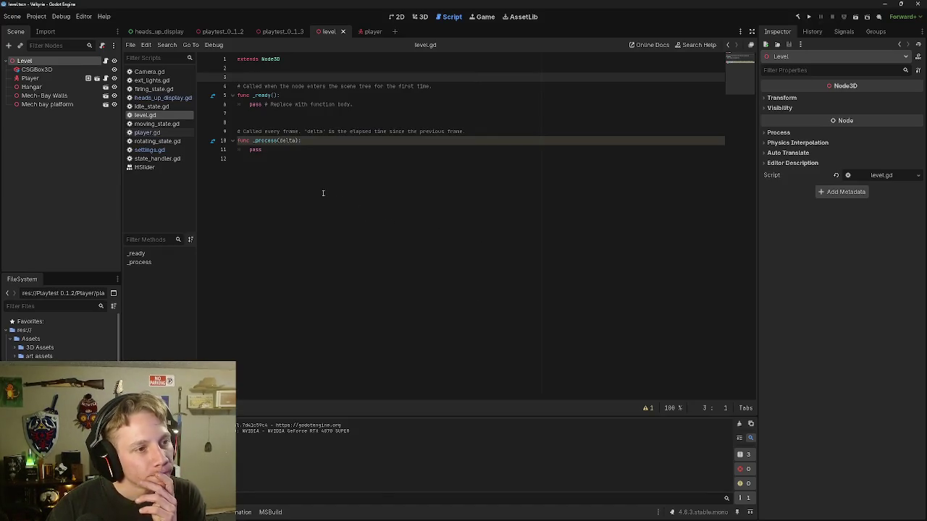
{"action": "left_click", "coordinate": [155, 150]}
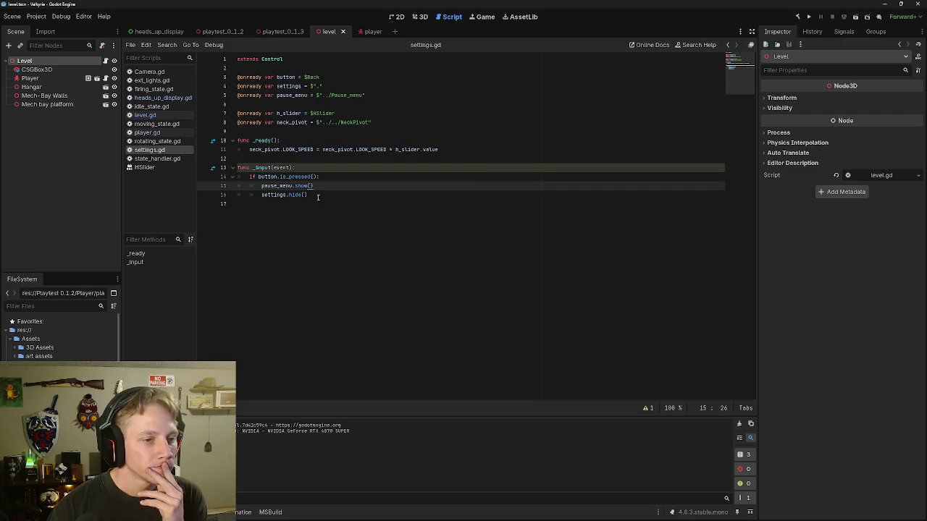
{"action": "left_click_drag", "start_coordinate": [319, 77], "coordinate": [231, 77]}
{"action": "key", "text": "BackSpace"}
{"action": "key", "text": "BackSpace"}
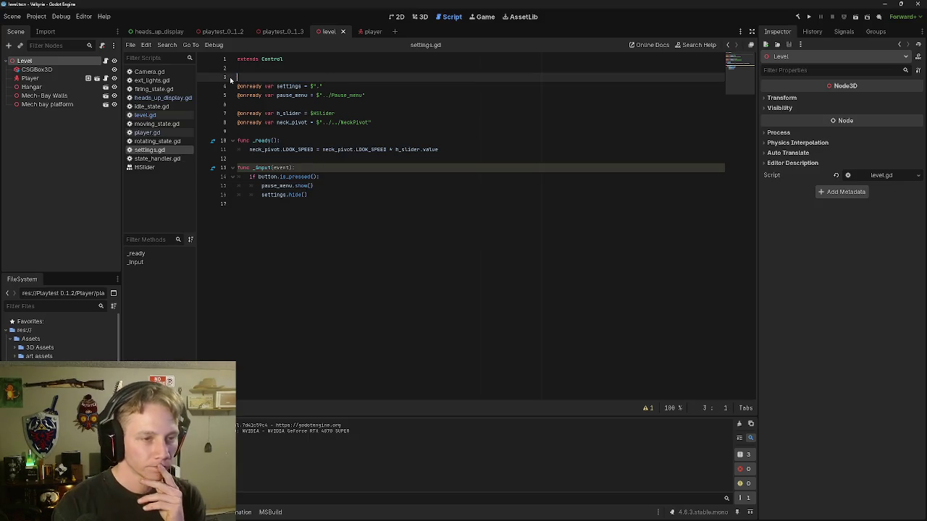
{"action": "key", "text": "Return"}
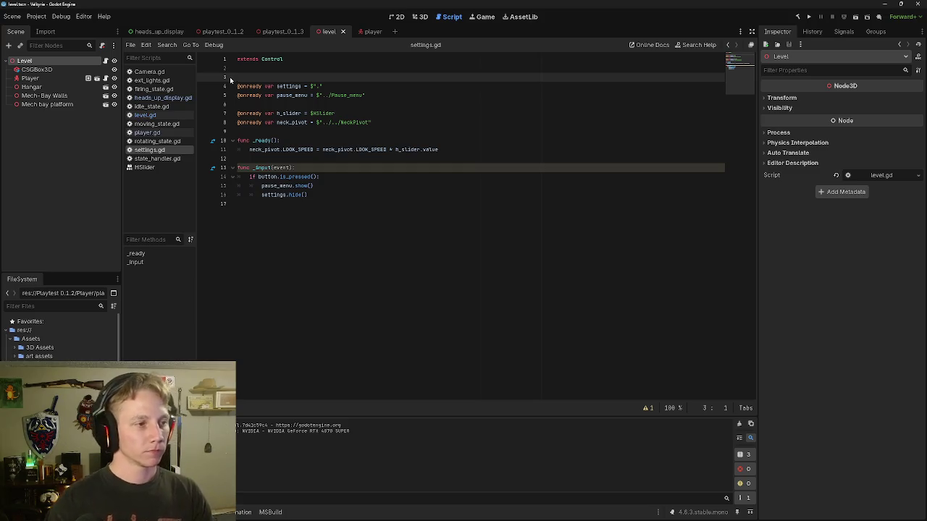
{"action": "key", "text": "BackSpace"}
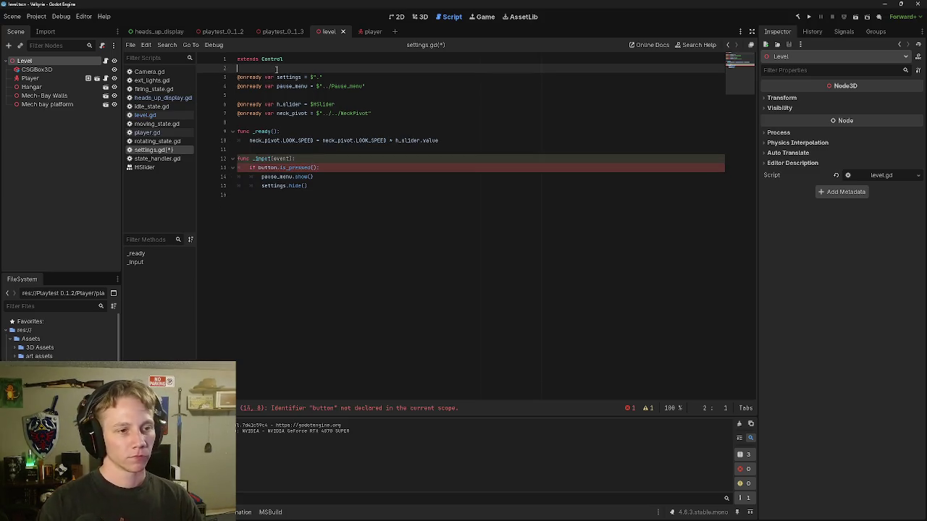
Step: Comment out the whole _input function on lines 12–15 with Ctrl+K
{"action": "left_click_drag", "start_coordinate": [320, 187], "coordinate": [240, 159]}
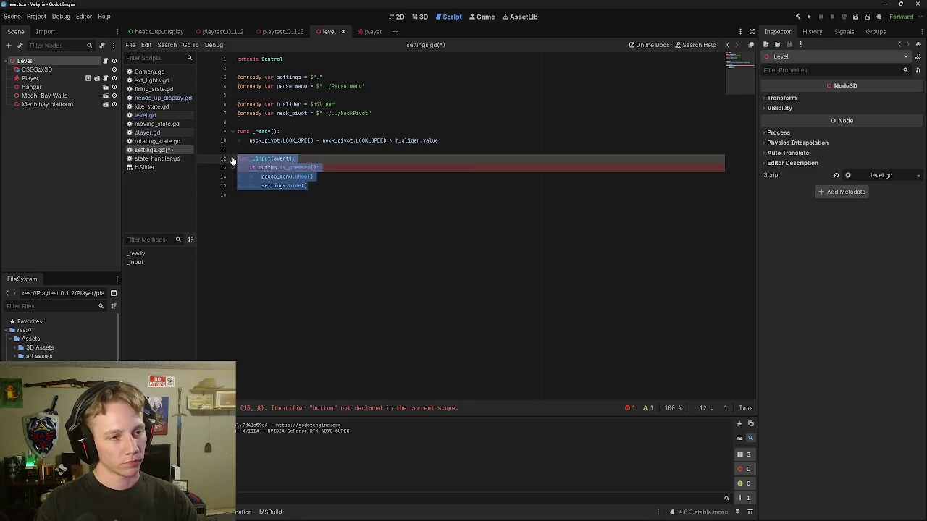
{"action": "key", "text": "ctrl+k"}
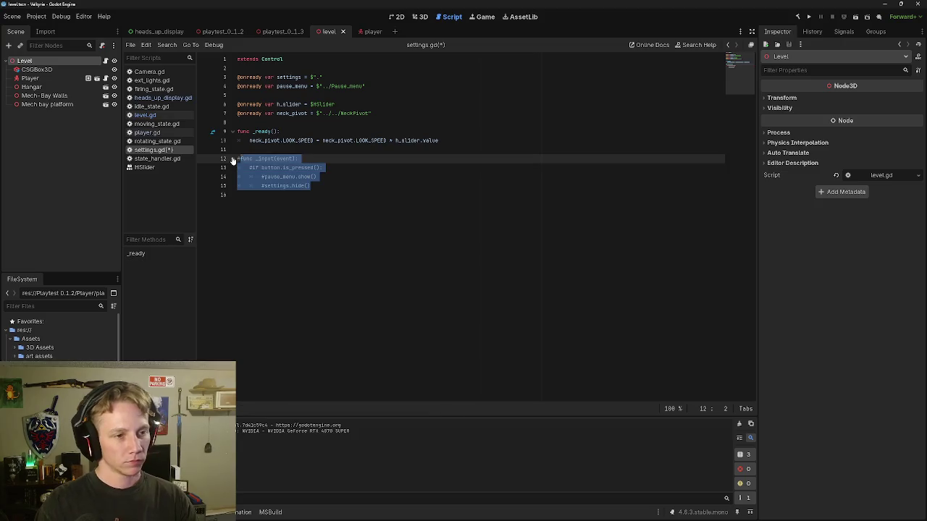
{"action": "left_click", "coordinate": [355, 176]}
Step: Run the game, choose Settings from the pause menu, dismiss the stray Start menu, then quit
{"action": "left_click", "coordinate": [855, 21]}
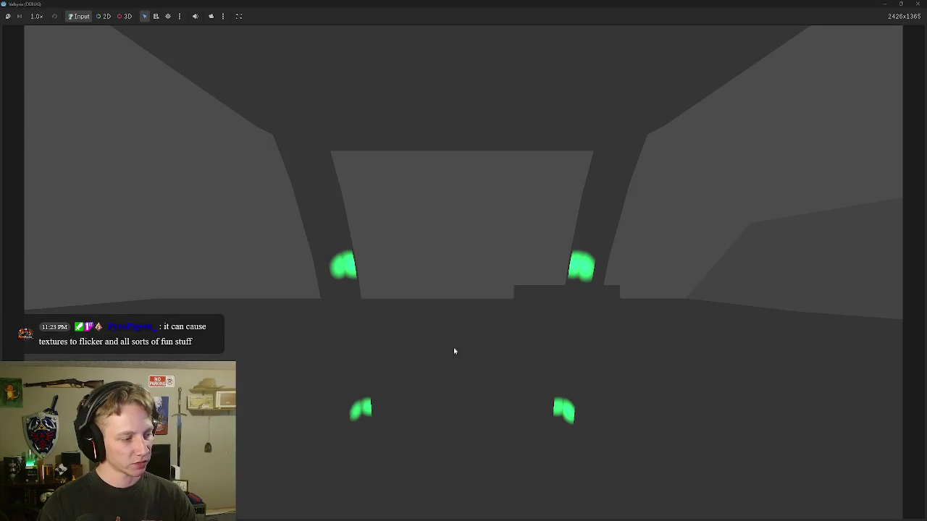
{"action": "left_click", "coordinate": [454, 352]}
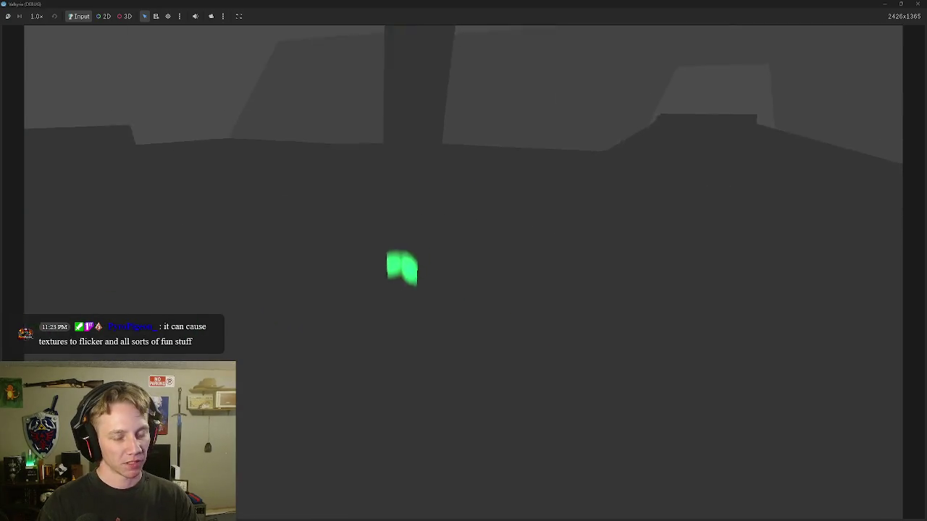
{"action": "key", "text": "Escape"}
{"action": "left_click", "coordinate": [466, 273]}
{"action": "left_click", "coordinate": [466, 281]}
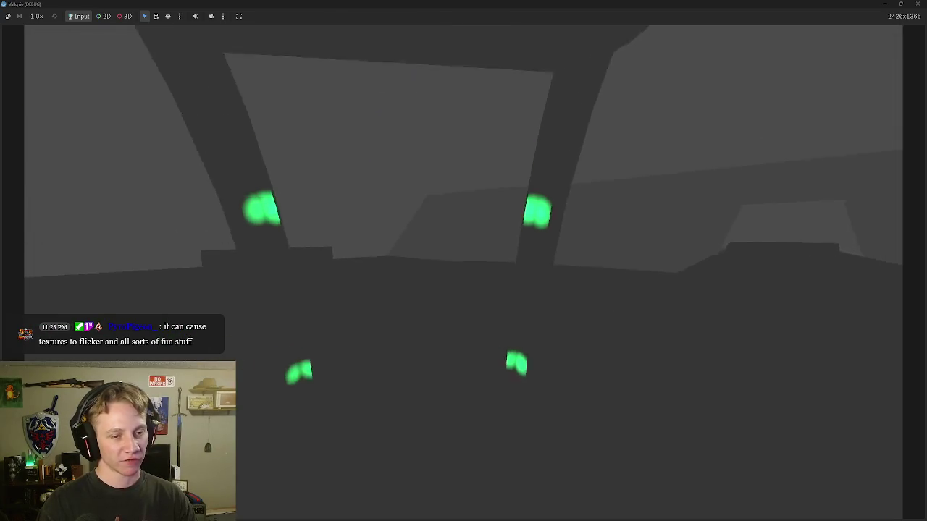
{"action": "key", "text": "super"}
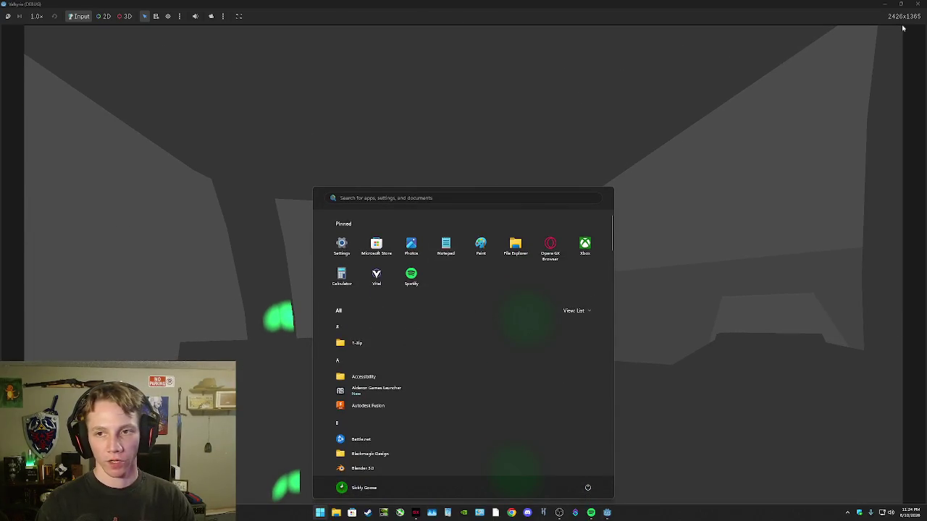
{"action": "left_click", "coordinate": [836, 72]}
{"action": "key", "text": "Escape"}
{"action": "left_click", "coordinate": [452, 297]}
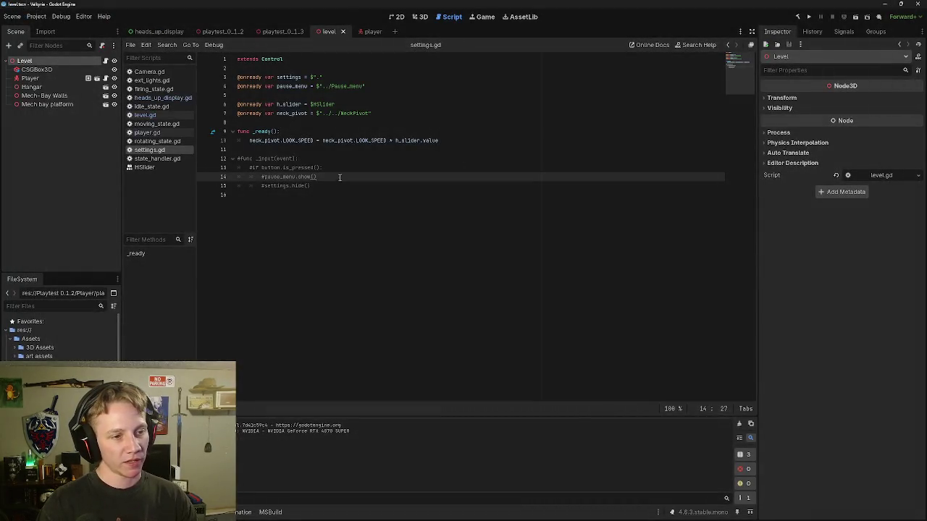
Step: Uncomment the _input function in settings.gd with Ctrl+K
{"action": "left_click_drag", "start_coordinate": [316, 191], "coordinate": [222, 164]}
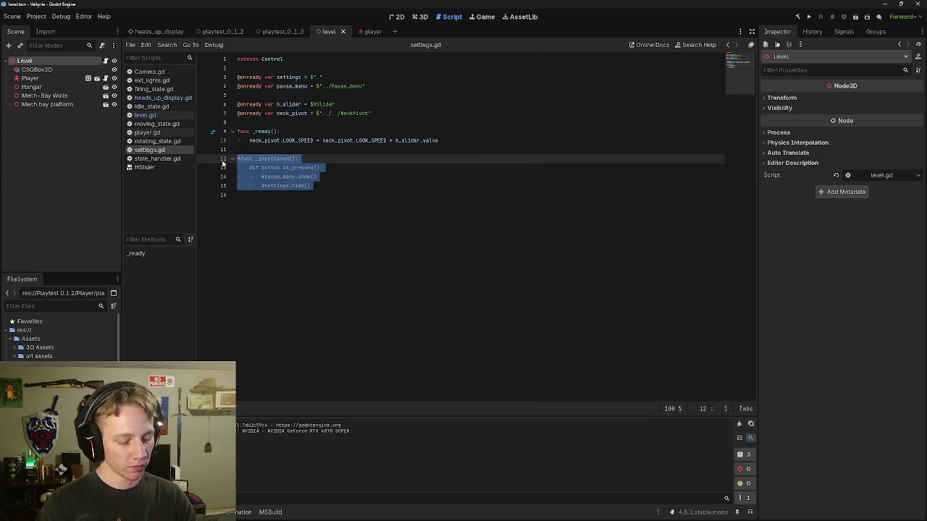
{"action": "key", "text": "ctrl+k"}
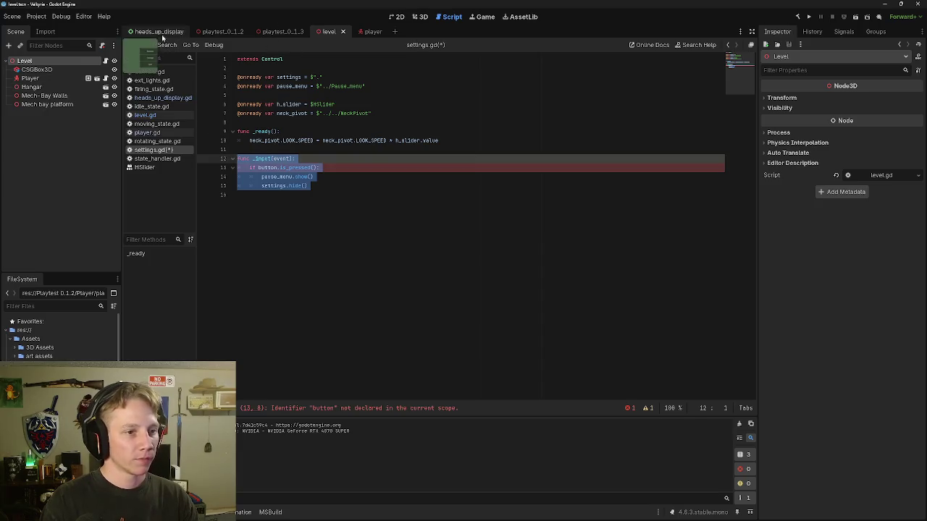
{"action": "left_click", "coordinate": [346, 168]}
{"action": "left_click", "coordinate": [299, 72]}
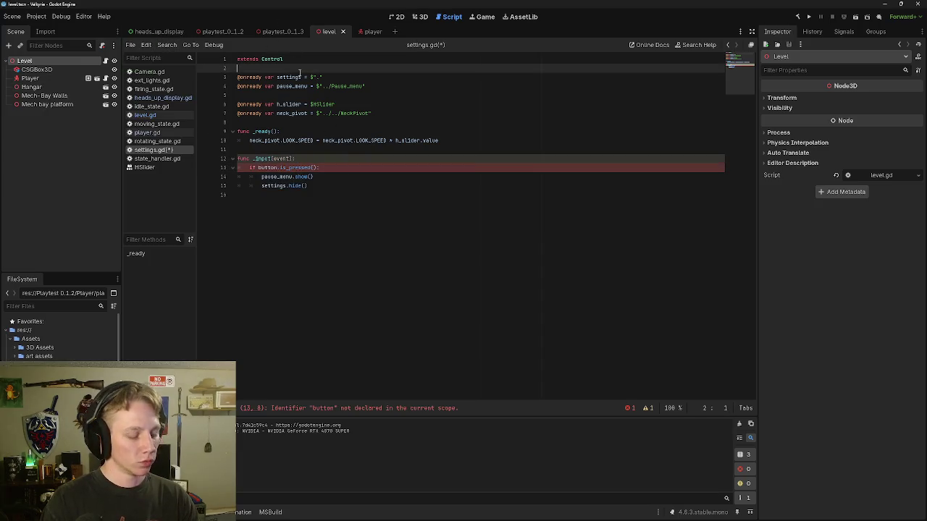
{"action": "key", "text": "Return"}
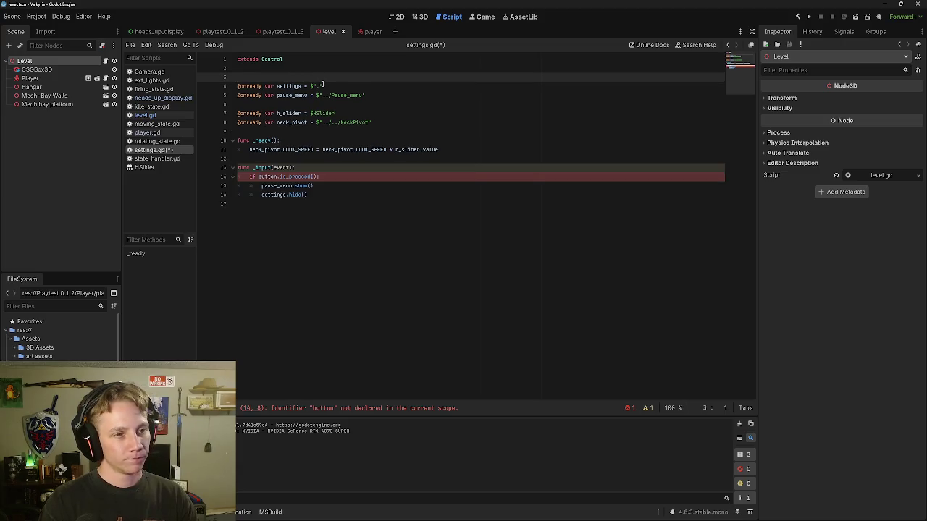
{"action": "key", "text": "BackSpace"}
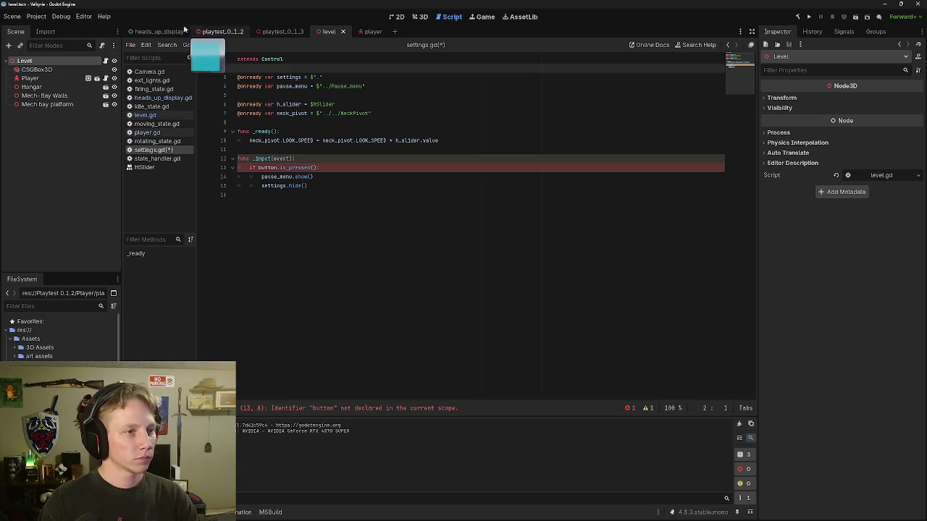
Step: From the heads_up_display scene, Ctrl-drag the Back node into settings.gd to add a back = $Back reference
{"action": "left_click", "coordinate": [156, 31]}
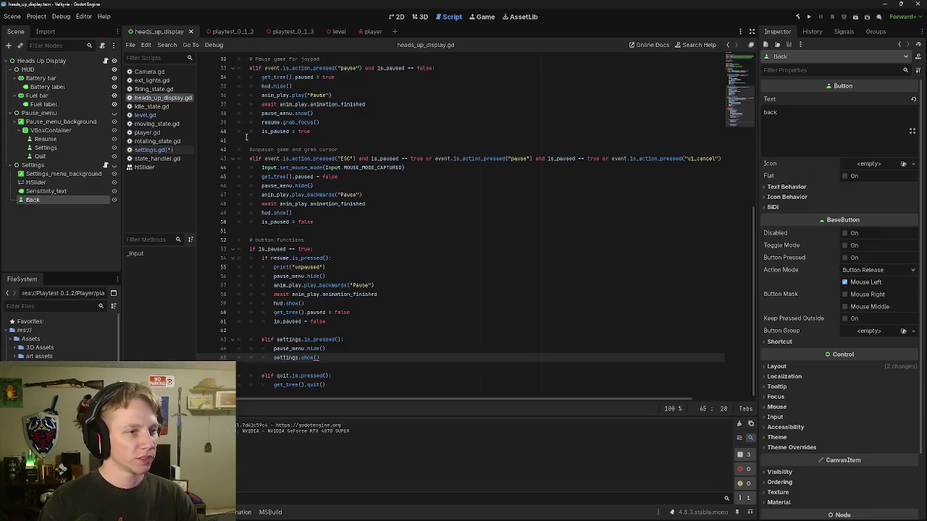
{"action": "left_click", "coordinate": [152, 150]}
{"action": "mouse_move", "coordinate": [33, 201]}
{"action": "left_mouse_down"}
{"action": "mouse_move", "coordinate": [276, 144]}
{"action": "mouse_move", "coordinate": [290, 68]}
{"action": "left_mouse_up"}
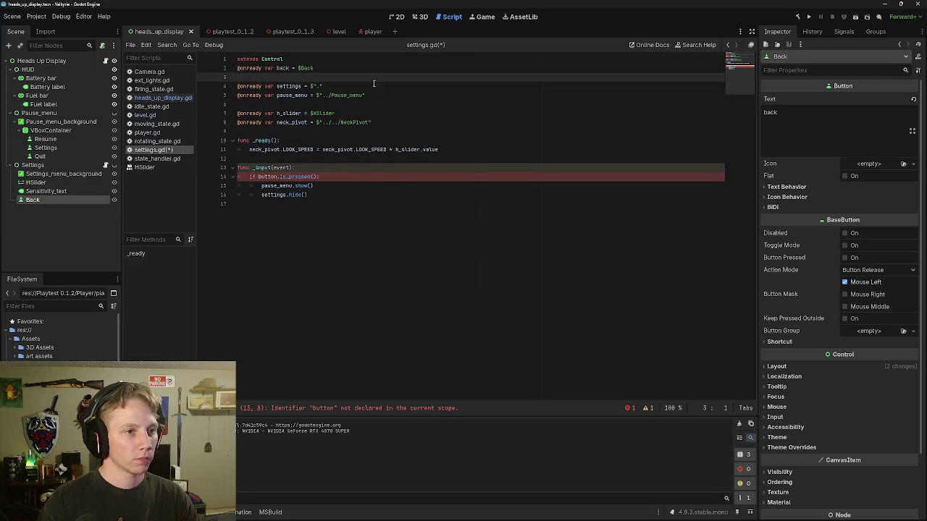
{"action": "left_click", "coordinate": [339, 57]}
{"action": "key", "text": "Return"}
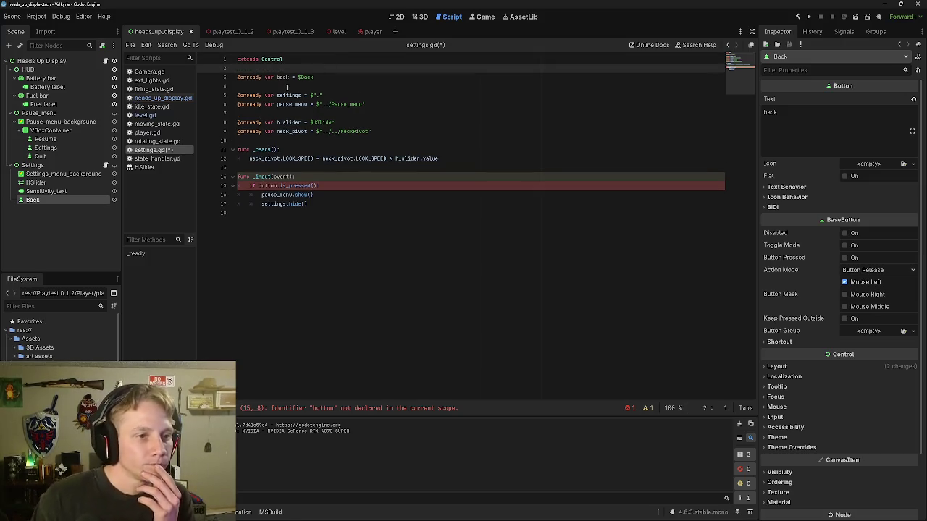
{"action": "left_click", "coordinate": [264, 84]}
{"action": "key", "text": "BackSpace"}
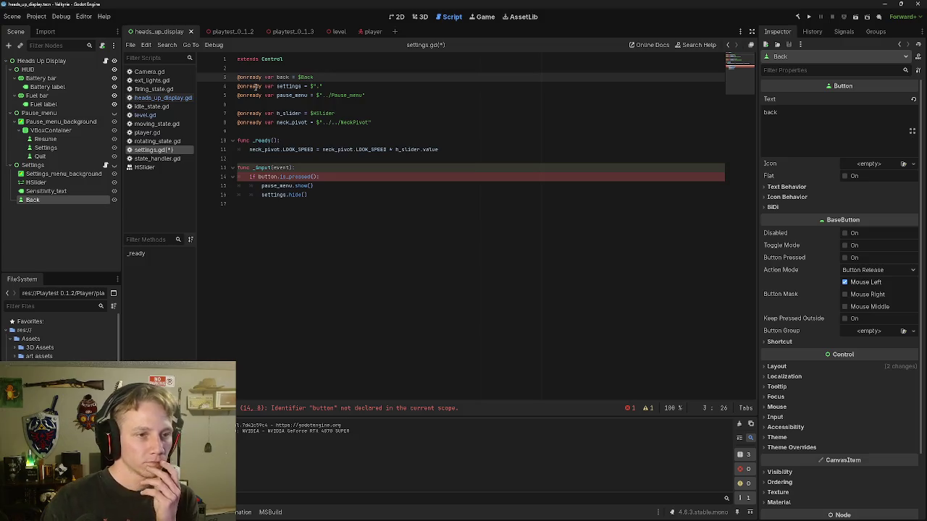
Step: Replace the undeclared button with back in the _input condition, making it back.is_pressed()
{"action": "left_click", "coordinate": [320, 177]}
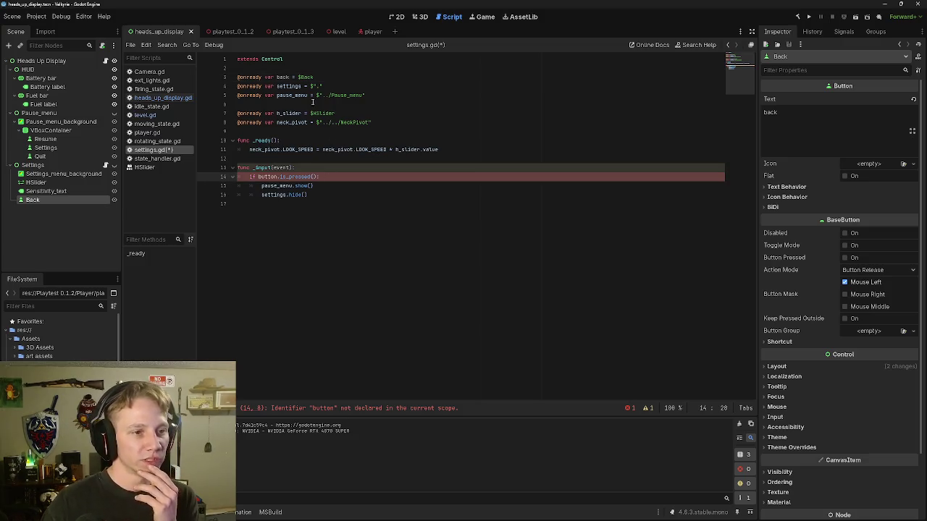
{"action": "left_click_drag", "start_coordinate": [324, 177], "coordinate": [258, 177]}
{"action": "left_click", "coordinate": [278, 177]}
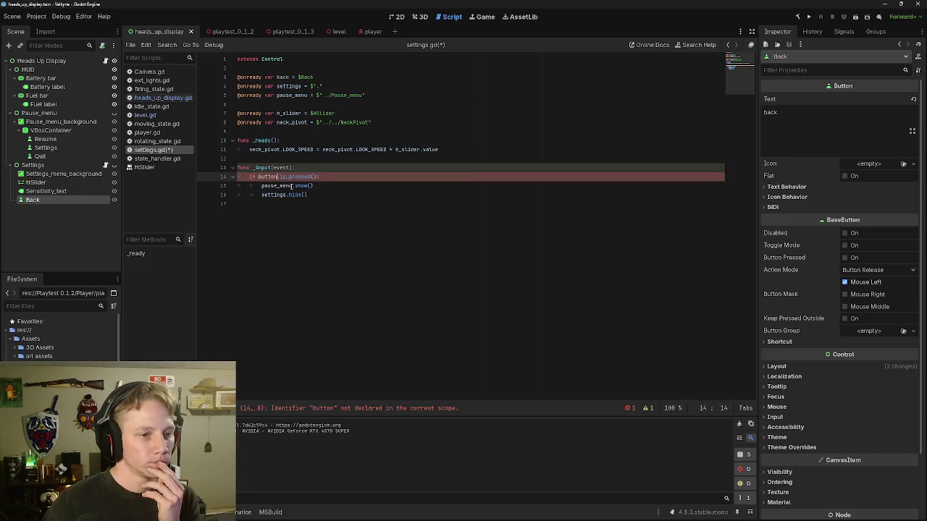
{"action": "key", "text": "BackSpace"}
{"action": "key", "text": "BackSpace"}
{"action": "key", "text": "BackSpace"}
{"action": "key", "text": "BackSpace"}
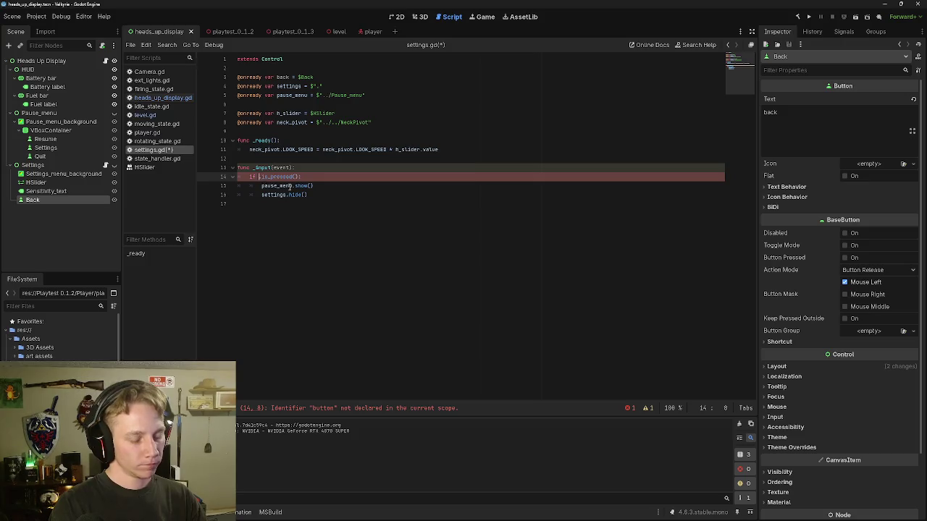
{"action": "type", "text": "bavk"}
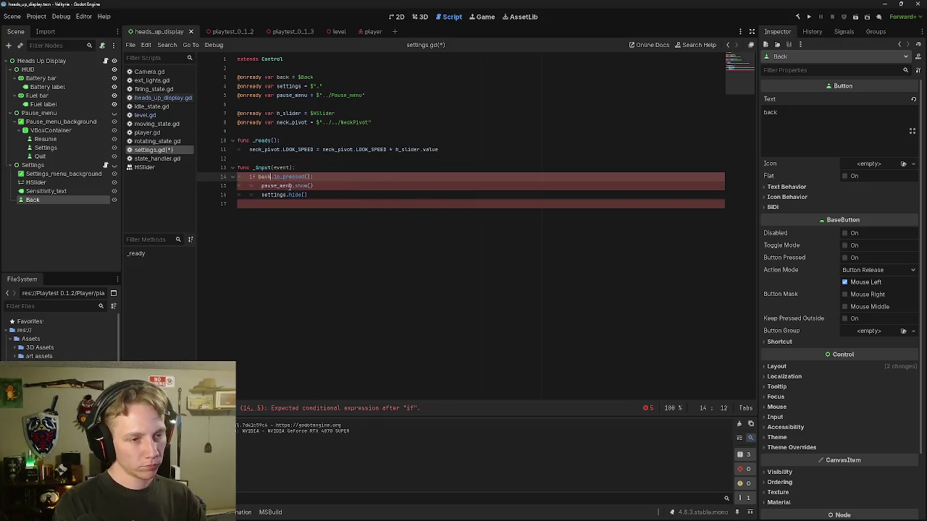
{"action": "key", "text": "BackSpace"}
{"action": "key", "text": "BackSpace"}
{"action": "type", "text": "ck"}
{"action": "key", "text": "Up"}
{"action": "key", "text": "Up"}
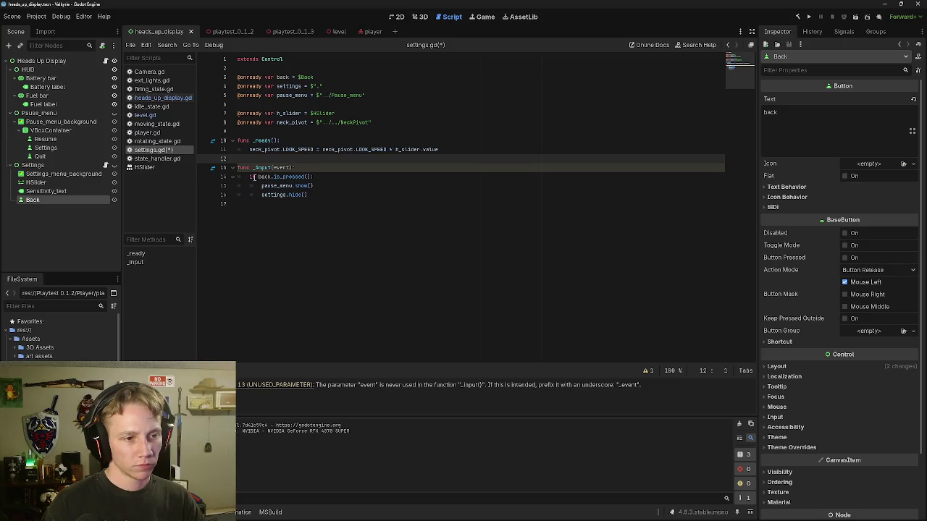
{"action": "left_click", "coordinate": [358, 167]}
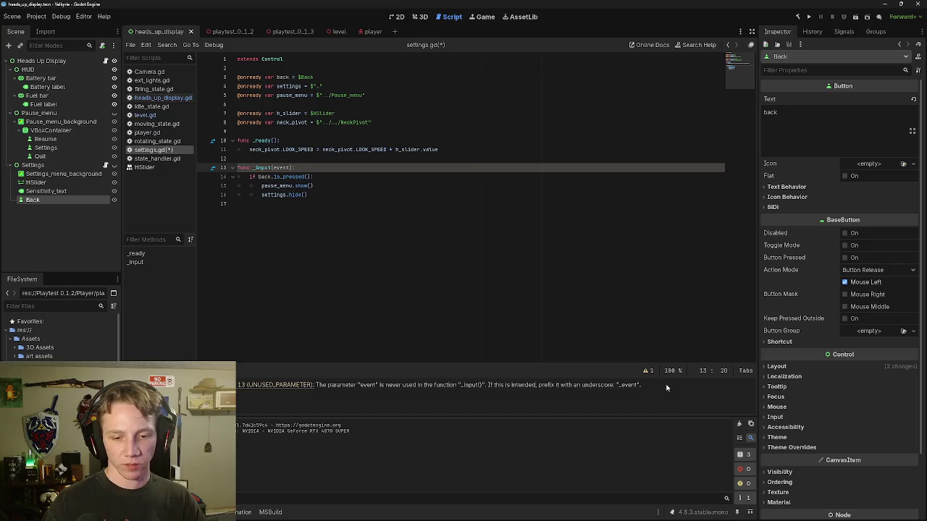
Step: Close all scripts except heads_up_display.gd, saving changes, and show heads_up_display.gd
{"action": "left_click", "coordinate": [649, 372]}
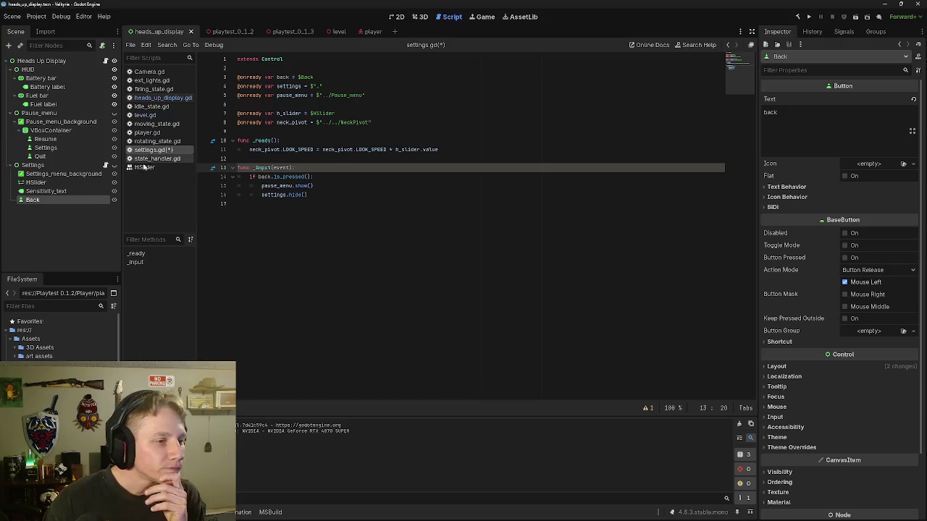
{"action": "left_click", "coordinate": [106, 62]}
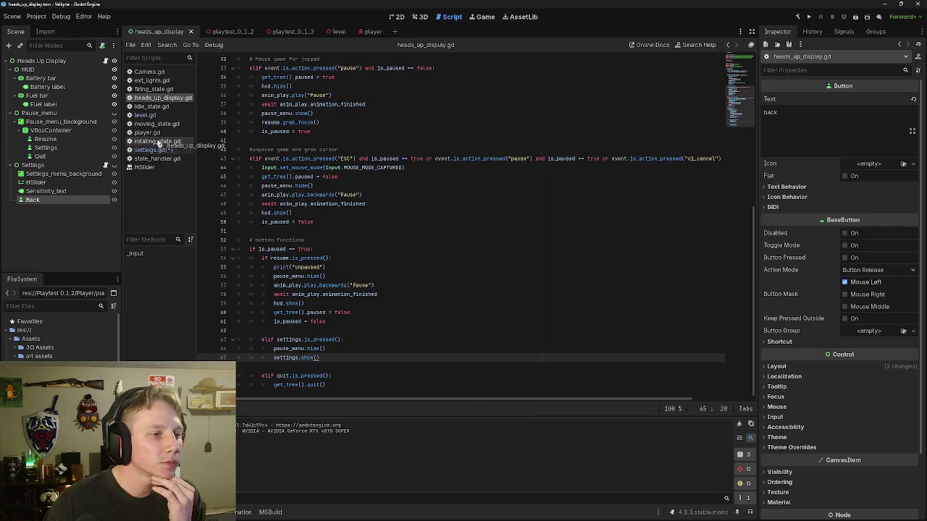
{"action": "right_click", "coordinate": [162, 99]}
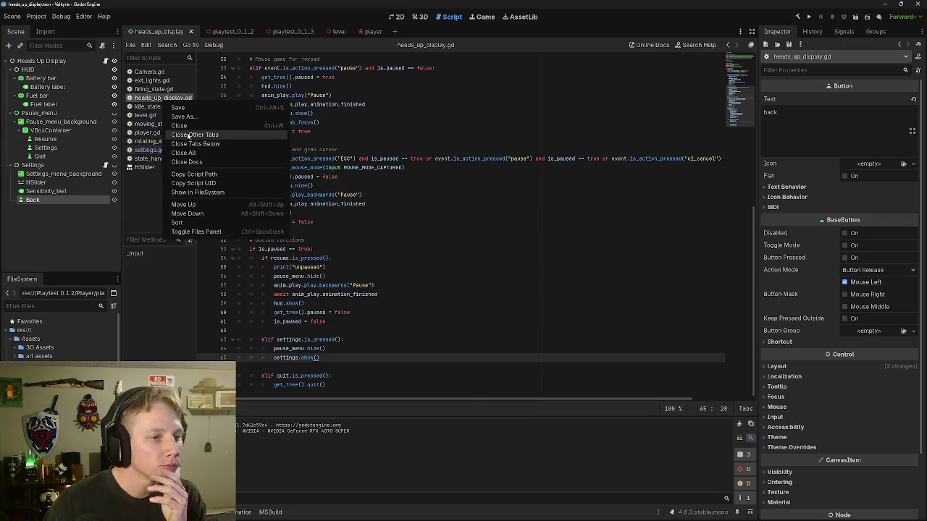
{"action": "left_click", "coordinate": [192, 134]}
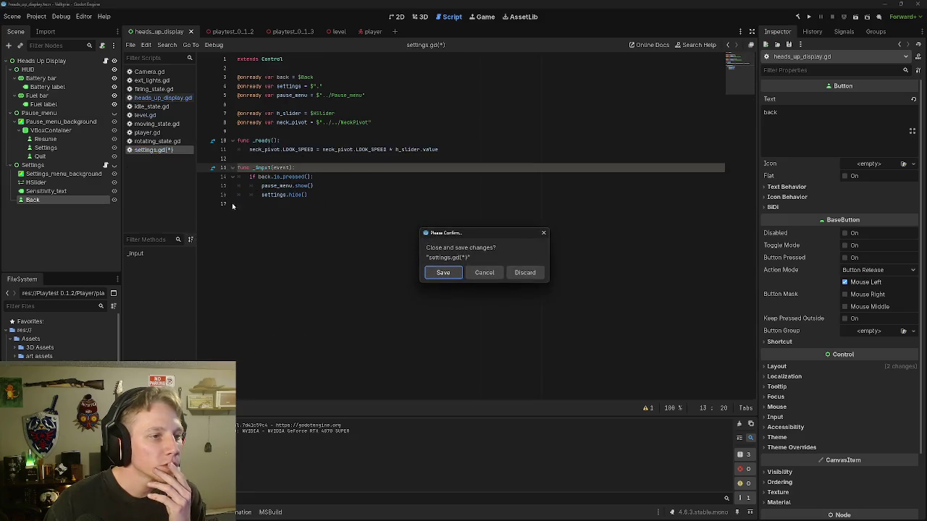
{"action": "left_click", "coordinate": [444, 273]}
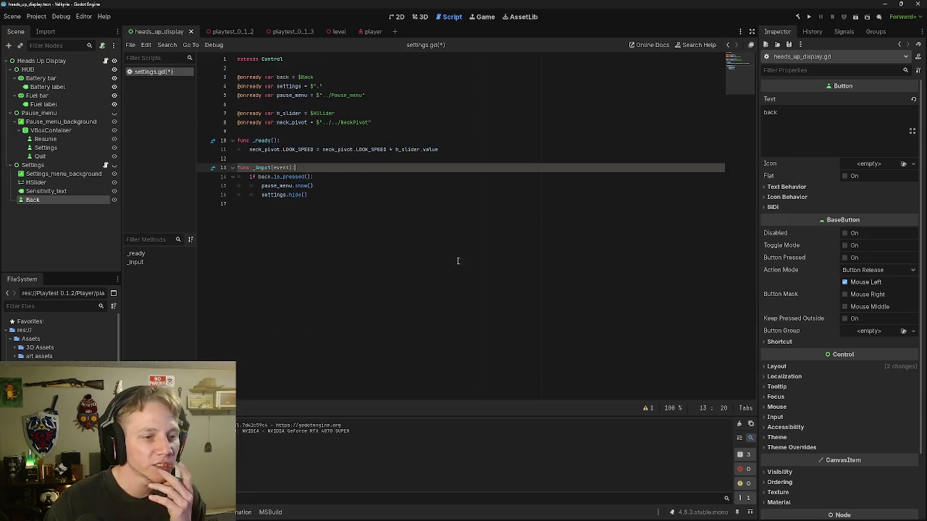
{"action": "left_click", "coordinate": [105, 62]}
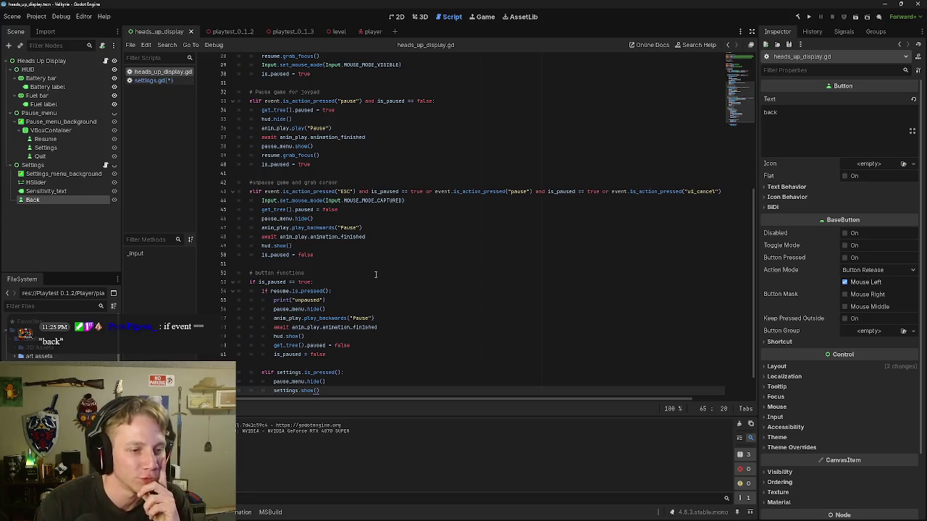
Step: Change elif to if on lines 63 and 67, the Settings and Quit checks in heads_up_display.gd
{"action": "scroll", "coordinate": [371, 294], "scroll_direction": "down", "scroll_amount": 2}
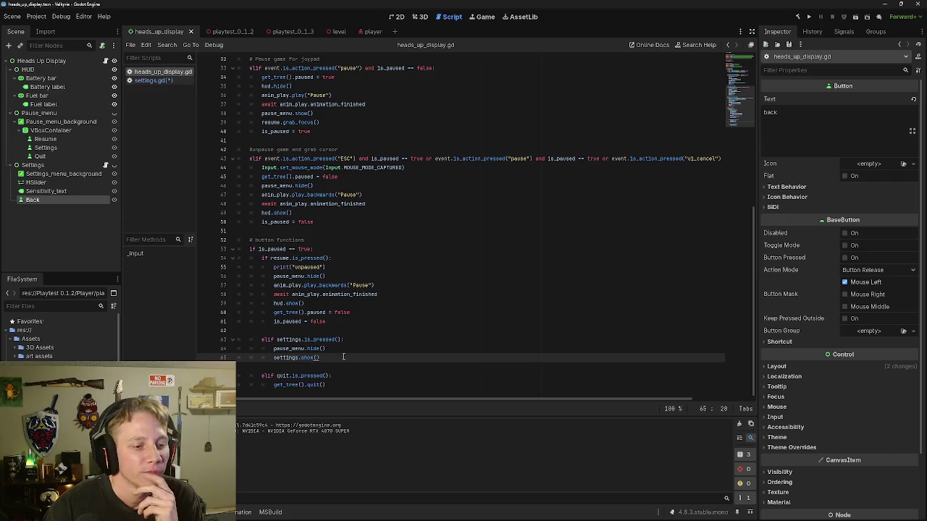
{"action": "left_click", "coordinate": [343, 350]}
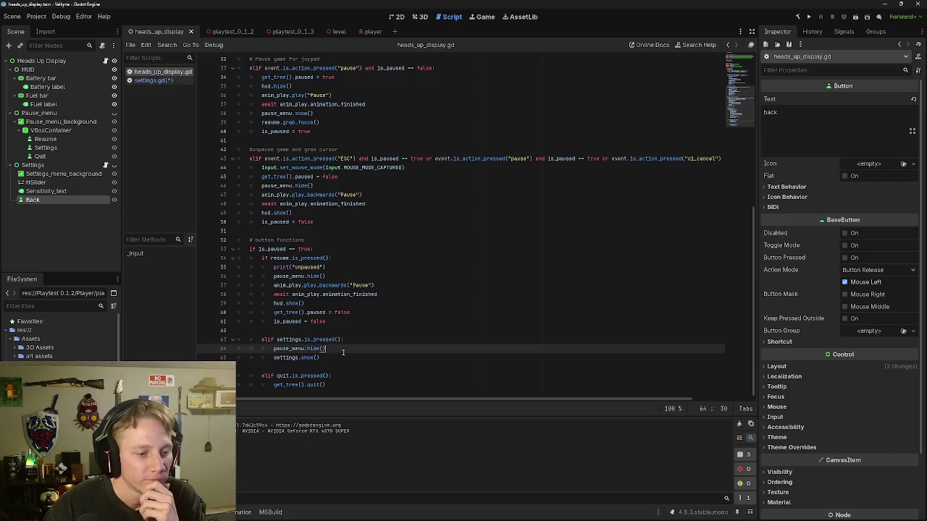
{"action": "left_click", "coordinate": [268, 339]}
{"action": "key", "text": "BackSpace"}
{"action": "key", "text": "BackSpace"}
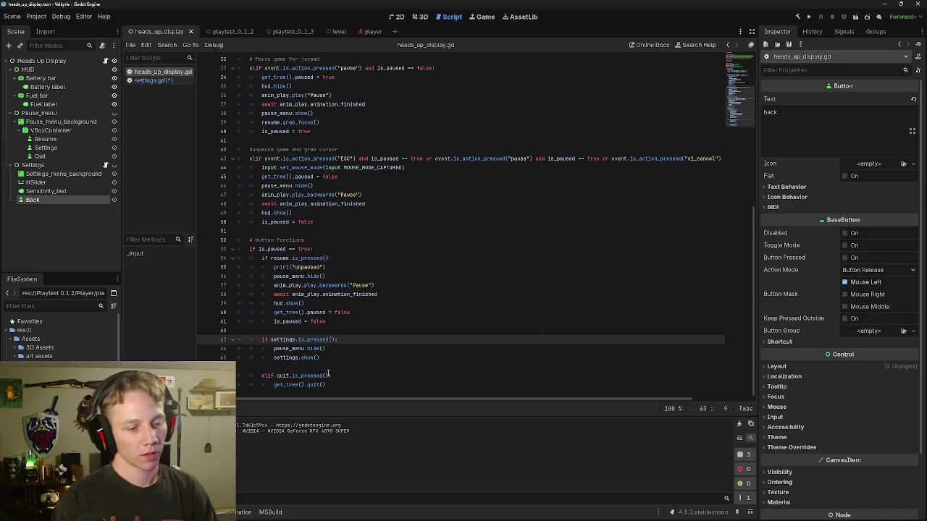
{"action": "key", "text": "Down"}
{"action": "key", "text": "Down"}
{"action": "key", "text": "Down"}
{"action": "key", "text": "Right"}
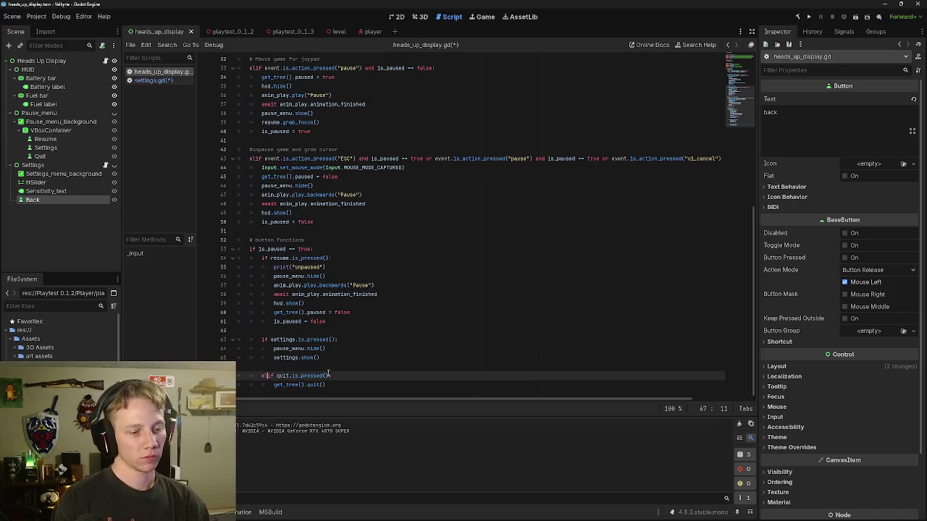
{"action": "key", "text": "BackSpace"}
{"action": "key", "text": "BackSpace"}
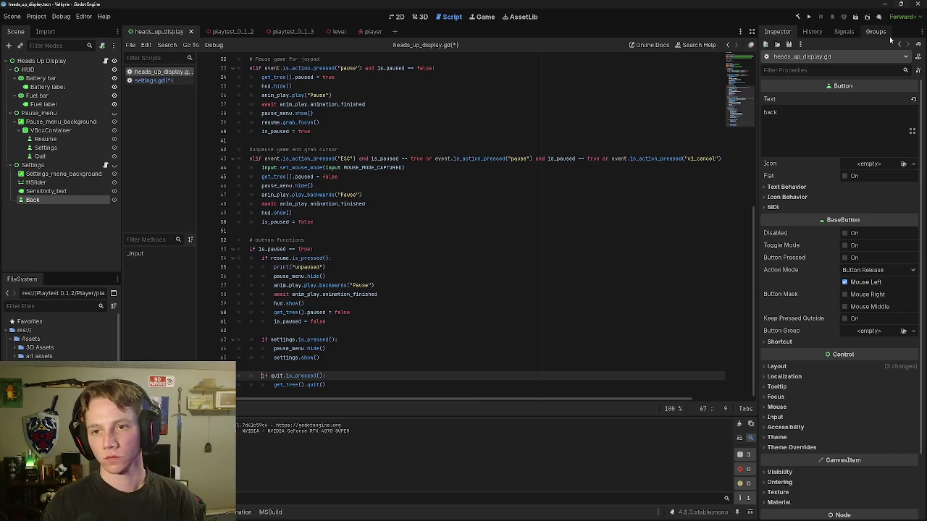
{"action": "left_click", "coordinate": [338, 31]}
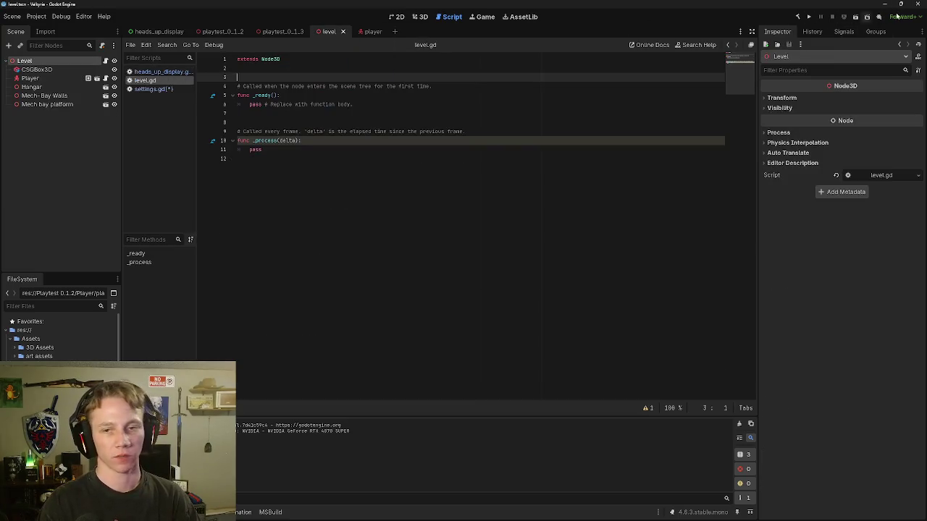
{"action": "left_click", "coordinate": [855, 17]}
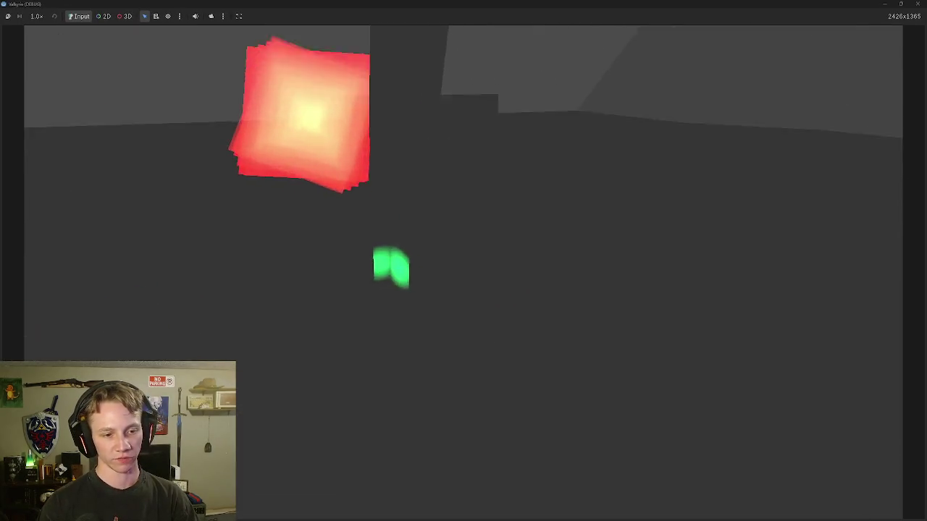
{"action": "key", "text": "Escape"}
{"action": "key", "text": "Escape"}
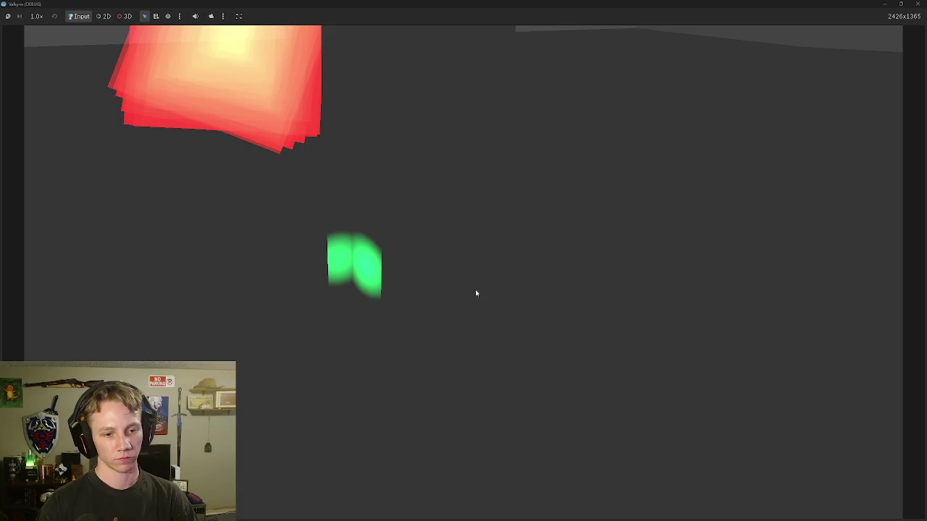
{"action": "left_click", "coordinate": [476, 292]}
{"action": "key", "text": "Escape"}
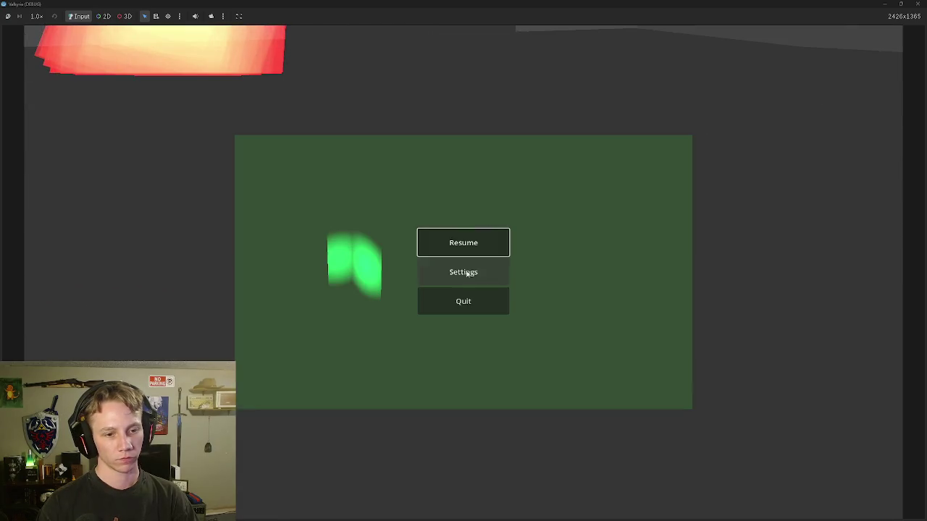
{"action": "left_click", "coordinate": [449, 302]}
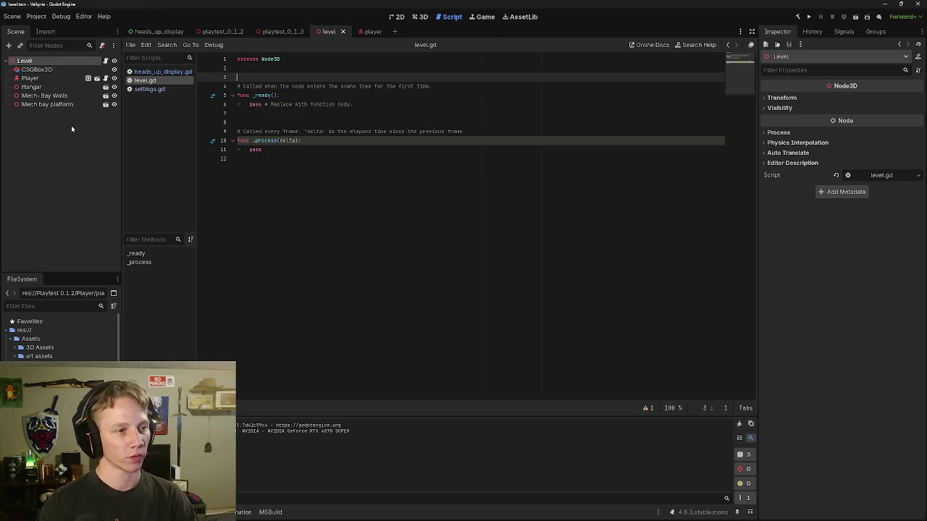
Step: Review the Settings button branch in heads_up_display.gd, then open the player scene and return to the script
{"action": "left_click", "coordinate": [147, 72]}
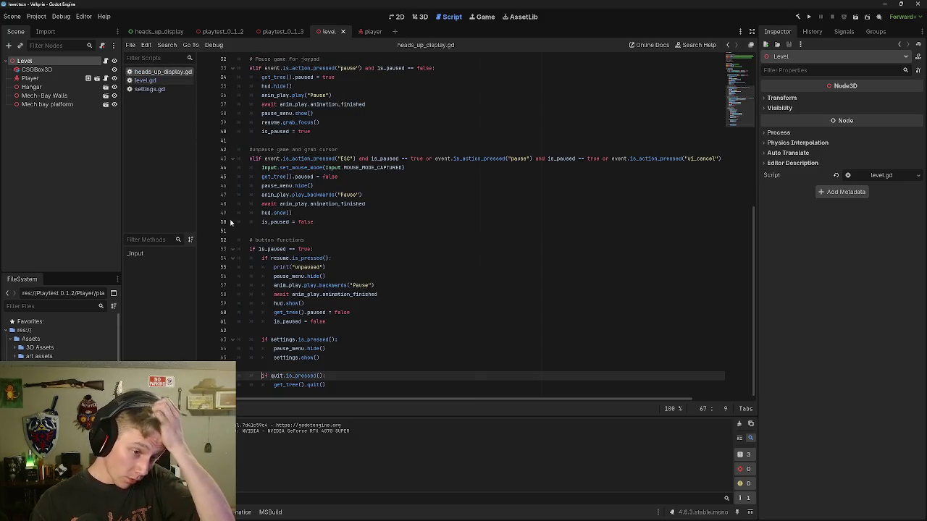
{"action": "left_click", "coordinate": [340, 340]}
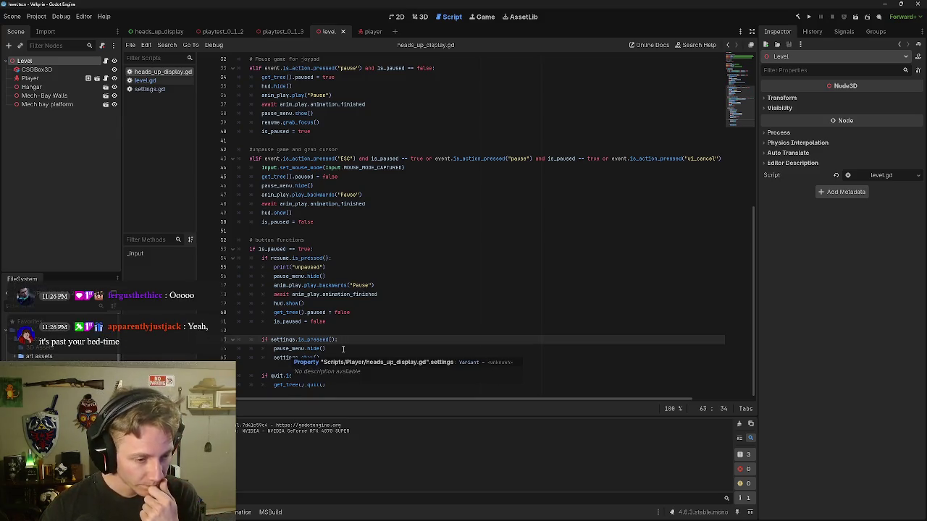
{"action": "left_click", "coordinate": [343, 349]}
{"action": "left_click", "coordinate": [323, 357]}
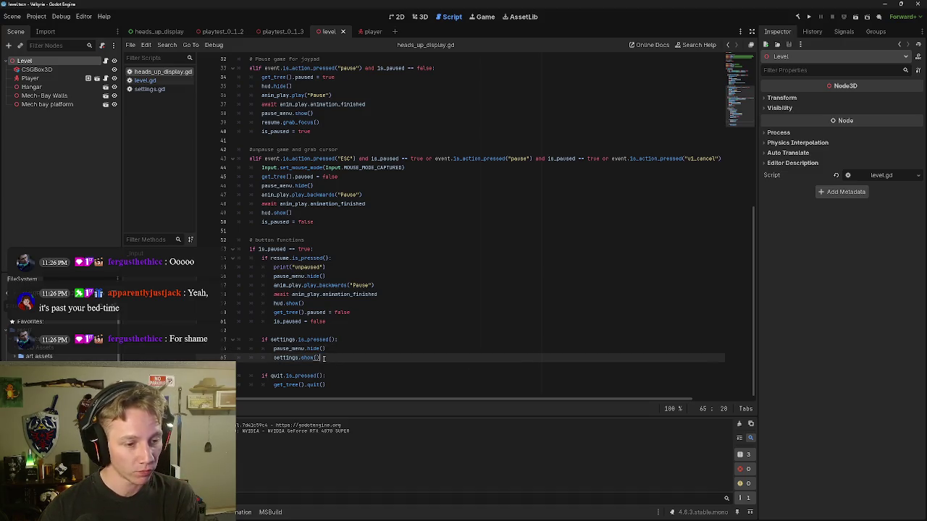
{"action": "left_click", "coordinate": [165, 32]}
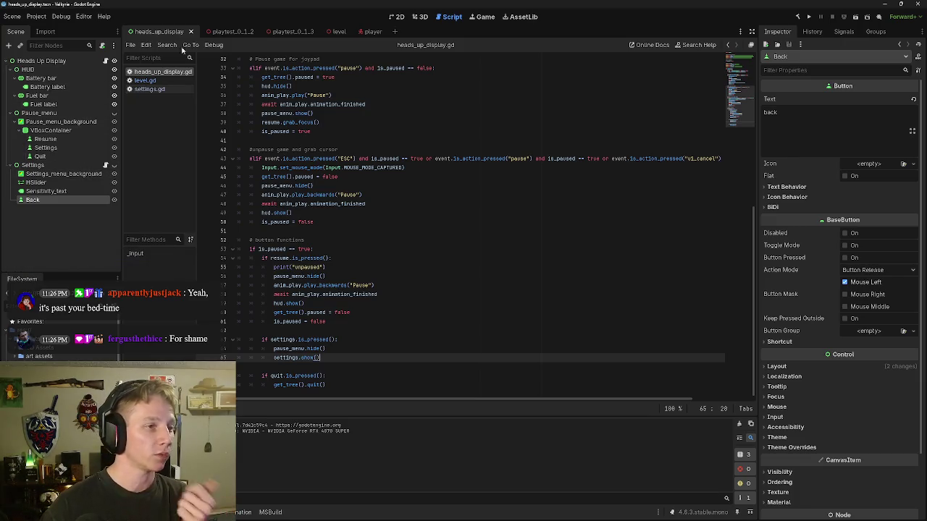
{"action": "left_click", "coordinate": [362, 32]}
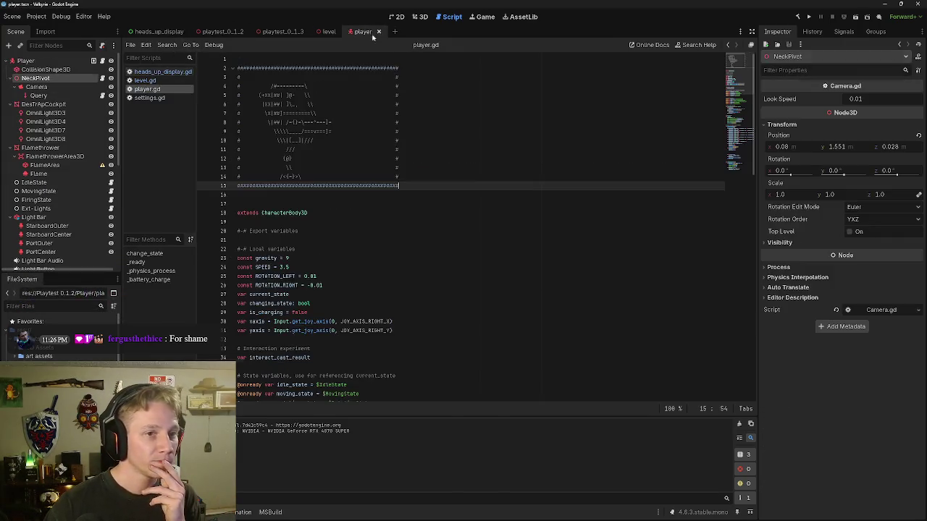
{"action": "scroll", "coordinate": [314, 302], "scroll_direction": "down", "scroll_amount": 3}
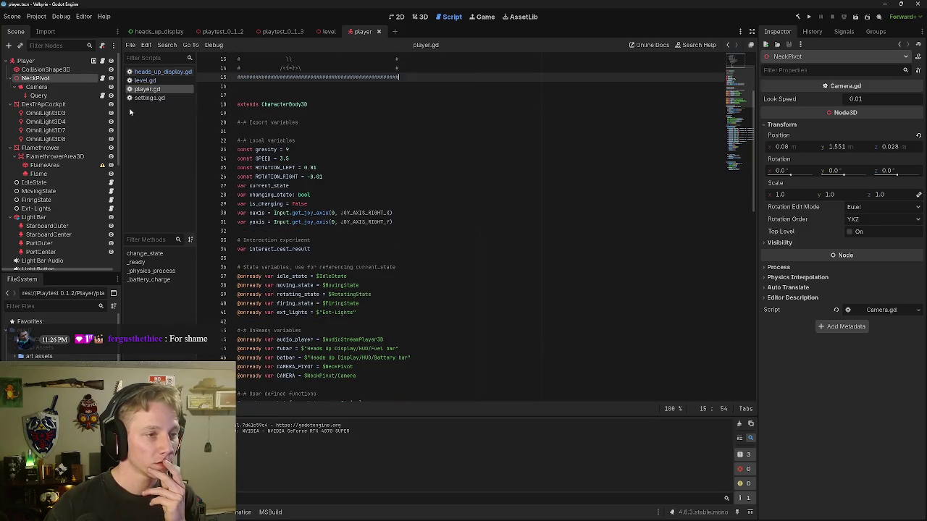
{"action": "left_click", "coordinate": [152, 72]}
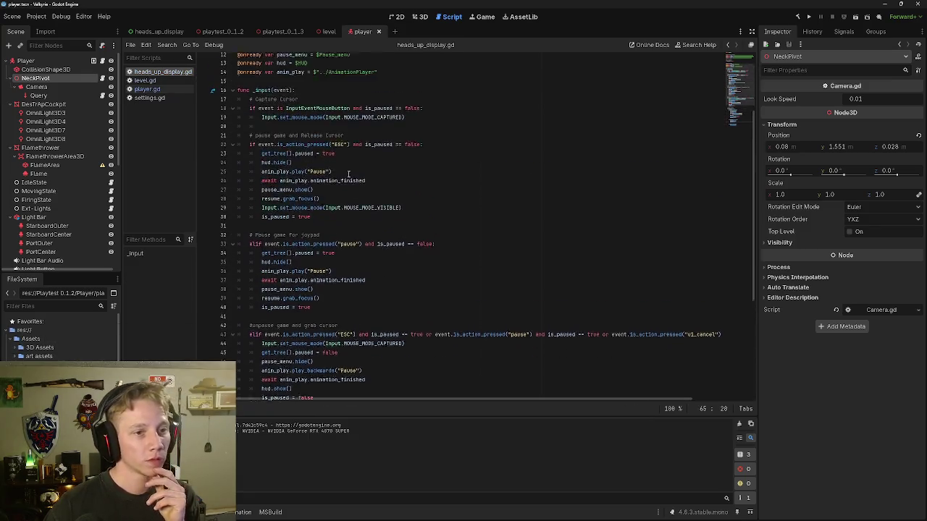
Step: Try replacing line 5's settings variable with a Settings node reference, then undo it and save
{"action": "scroll", "coordinate": [346, 171], "scroll_direction": "up", "scroll_amount": 5}
{"action": "mouse_move", "coordinate": [494, 94]}
{"action": "left_mouse_down"}
{"action": "mouse_move", "coordinate": [413, 86]}
{"action": "mouse_move", "coordinate": [239, 103]}
{"action": "mouse_move", "coordinate": [235, 95]}
{"action": "left_mouse_up"}
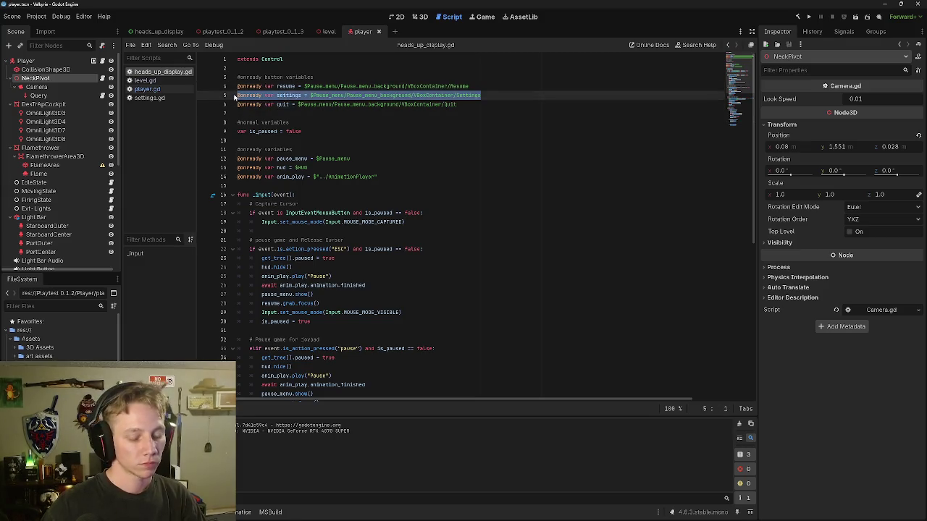
{"action": "key", "text": "BackSpace"}
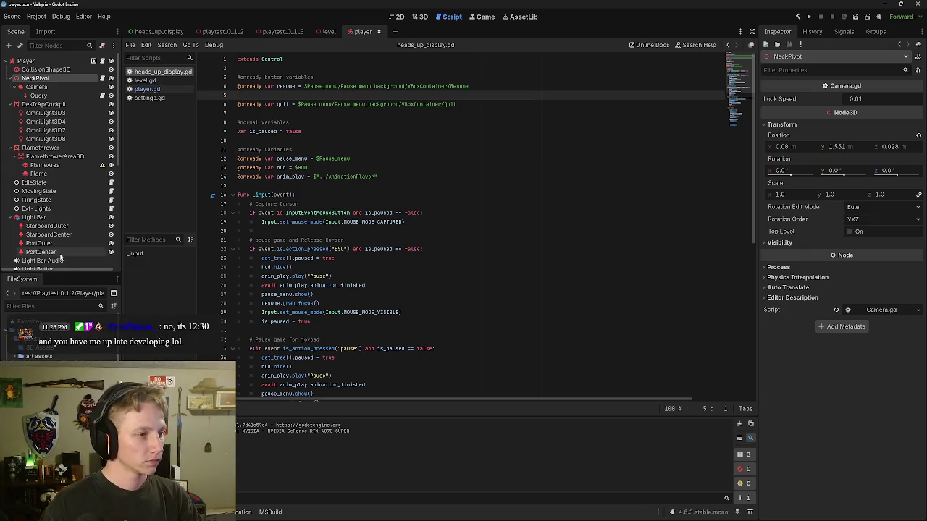
{"action": "scroll", "coordinate": [56, 256], "scroll_direction": "down", "scroll_amount": 5}
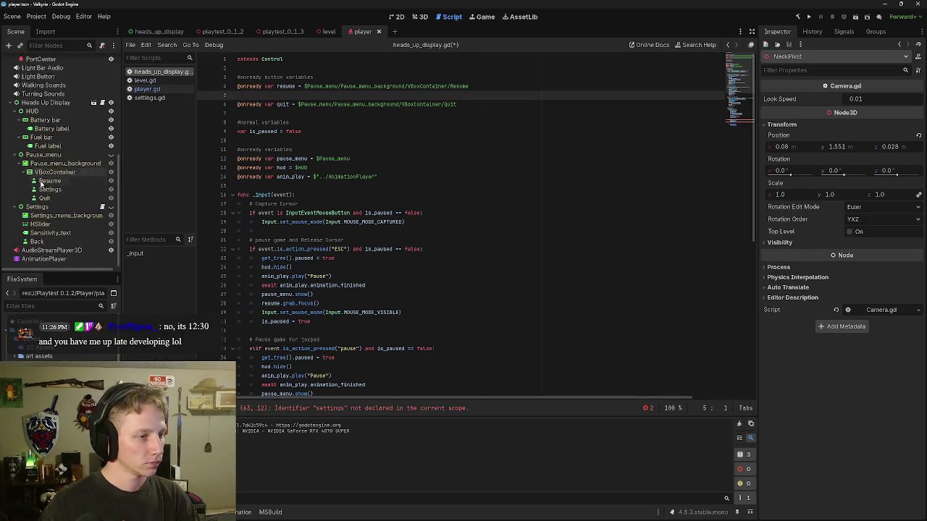
{"action": "mouse_move", "coordinate": [35, 207]}
{"action": "left_mouse_down"}
{"action": "mouse_move", "coordinate": [218, 123]}
{"action": "mouse_move", "coordinate": [283, 106]}
{"action": "left_mouse_up"}
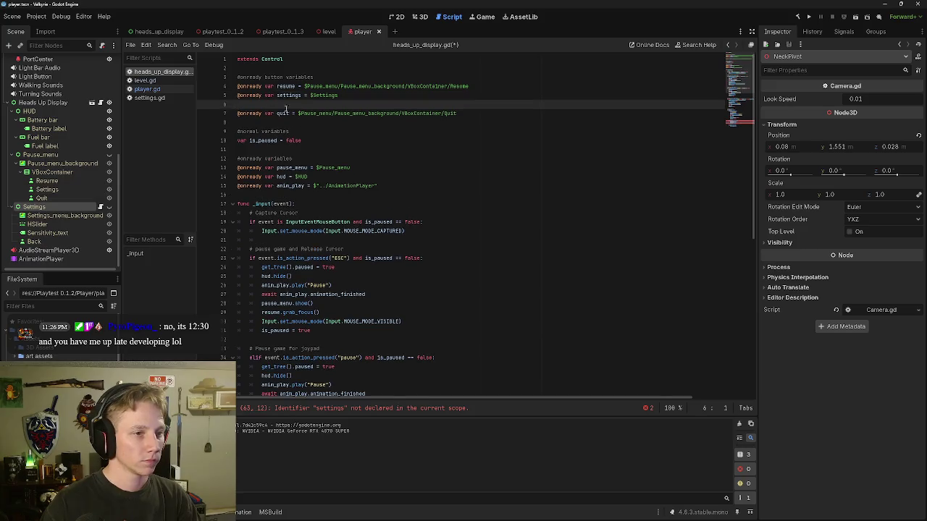
{"action": "key", "text": "BackSpace"}
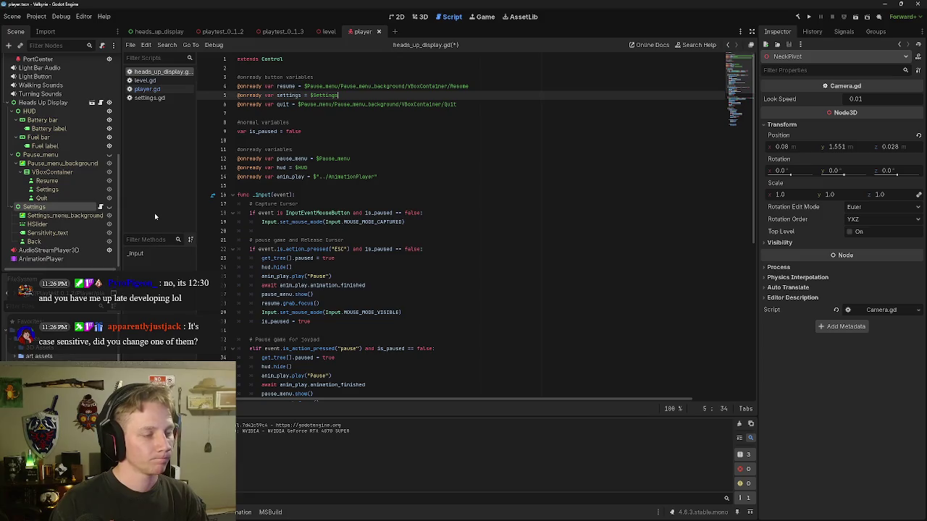
{"action": "key", "text": "shift+Home"}
{"action": "key", "text": "BackSpace"}
{"action": "key", "text": "ctrl+z"}
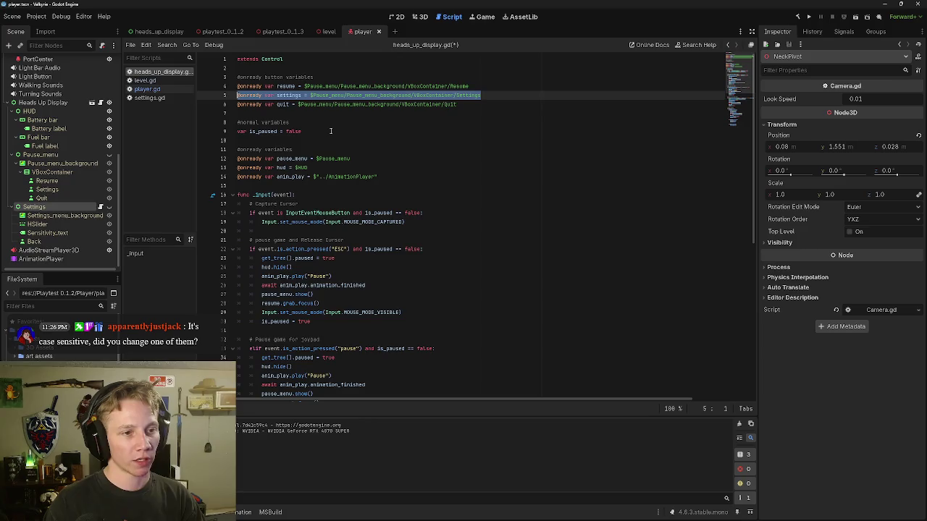
{"action": "left_click", "coordinate": [382, 158]}
{"action": "key", "text": "ctrl+s"}
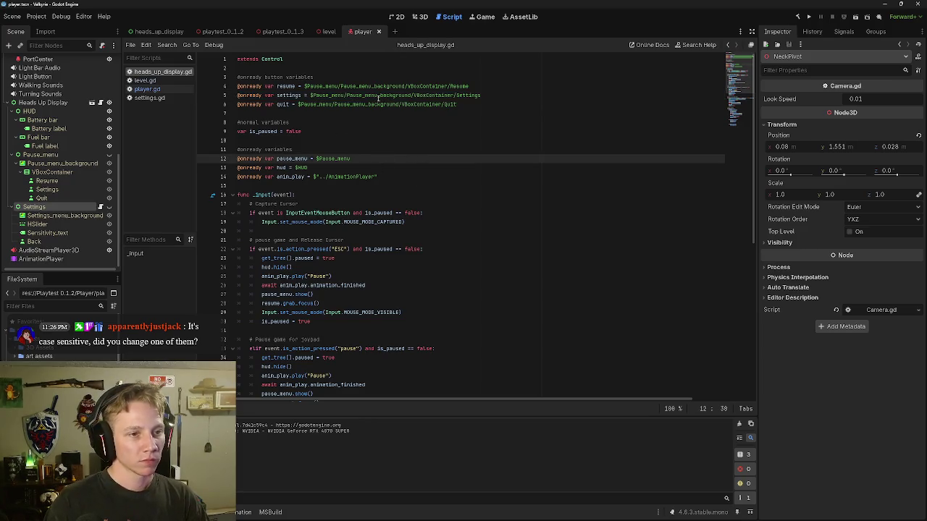
{"action": "left_click", "coordinate": [340, 149]}
{"action": "key", "text": "Return"}
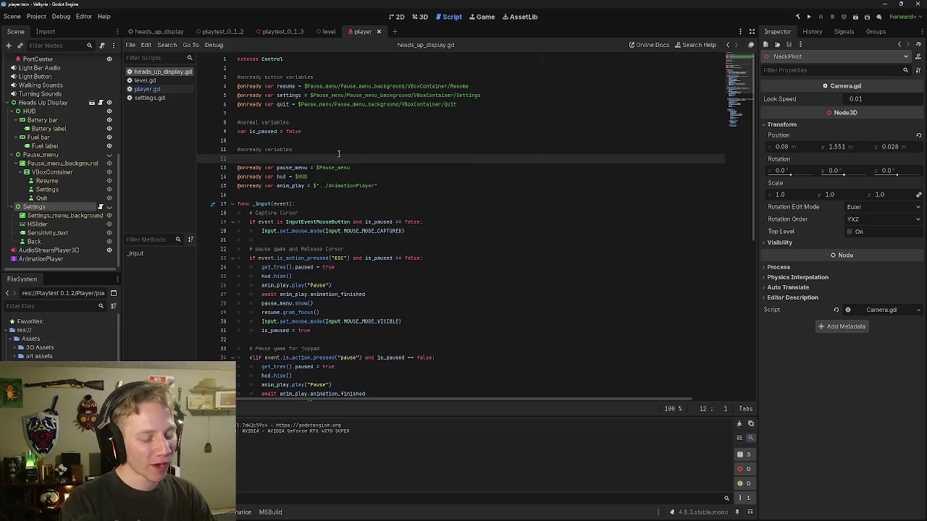
{"action": "left_click_drag", "start_coordinate": [58, 206], "coordinate": [266, 161]}
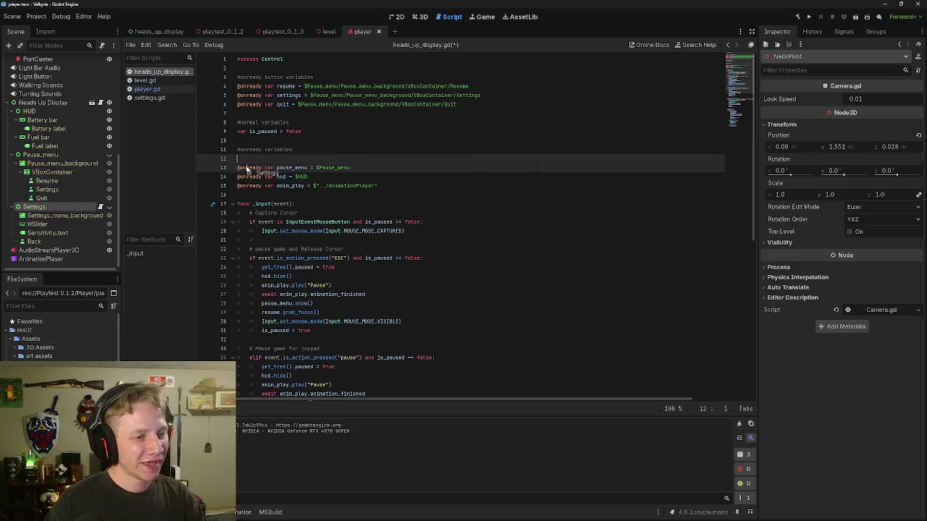
{"action": "key", "text": "BackSpace"}
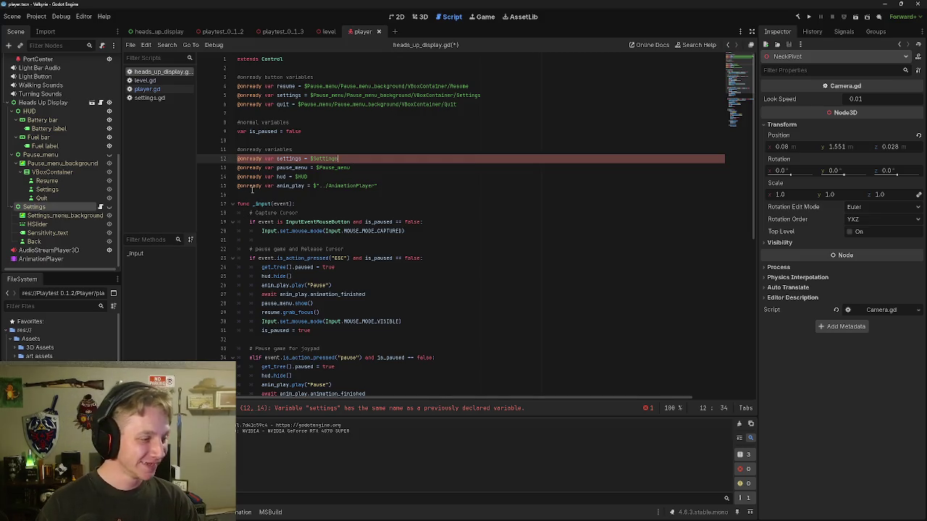
{"action": "mouse_move", "coordinate": [252, 189]}
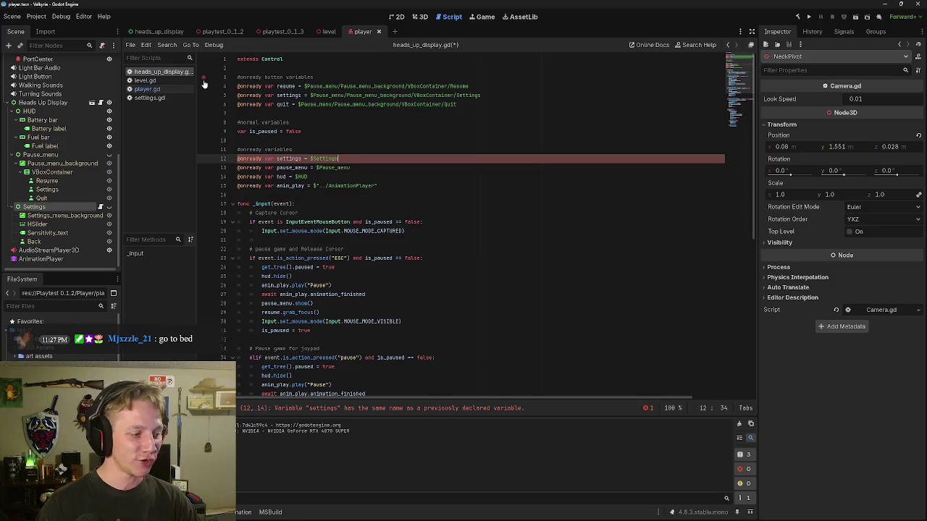
Step: Run the project from the level tab and stop it after the duplicate 'settings' variable error
{"action": "left_click", "coordinate": [322, 32]}
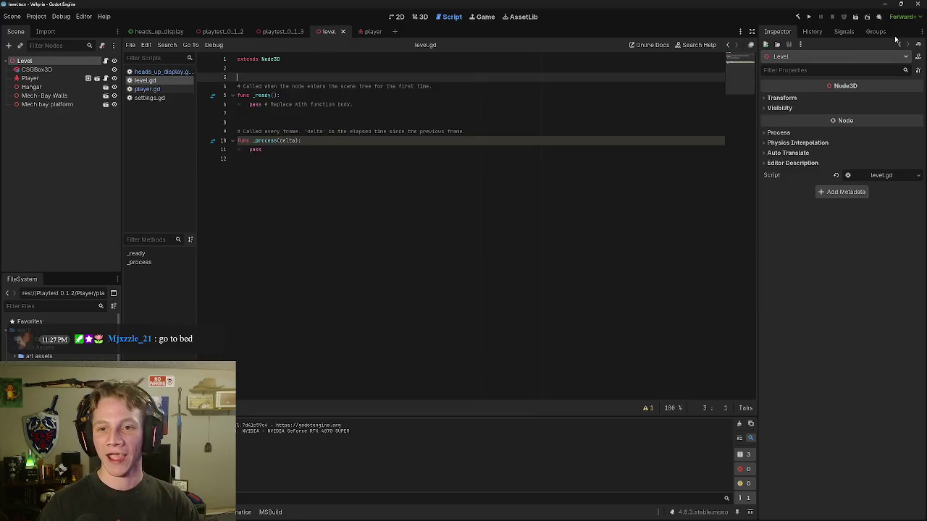
{"action": "left_click", "coordinate": [856, 17]}
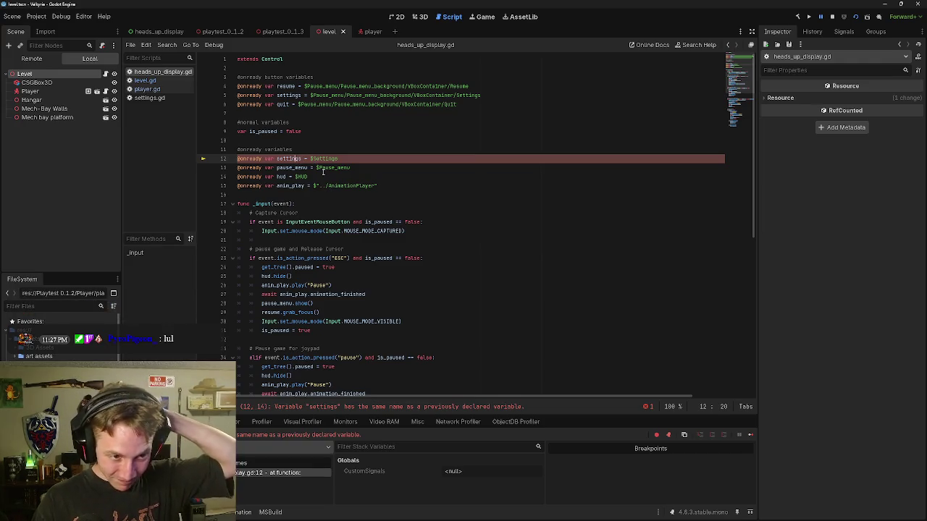
{"action": "left_click", "coordinate": [832, 16]}
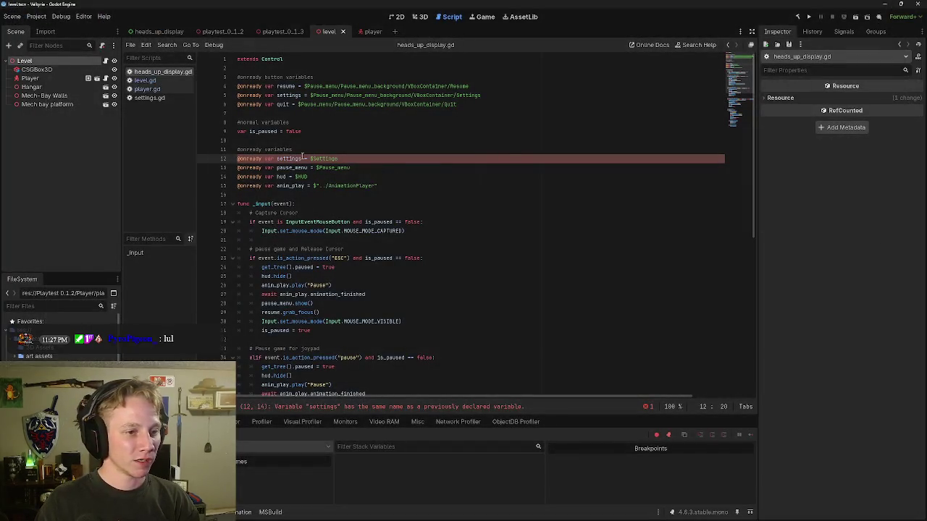
{"action": "left_click", "coordinate": [302, 95]}
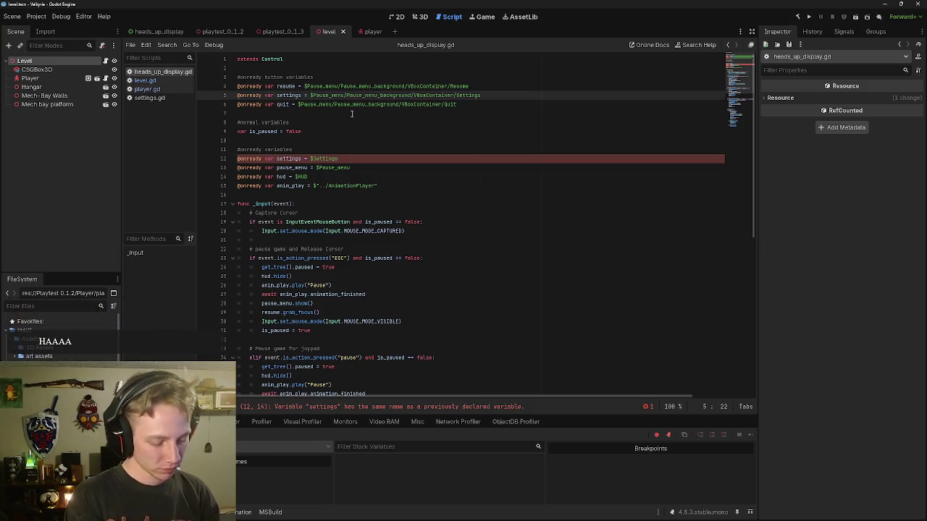
Step: Rename the line 12 panel variable to settings_menu, leaving line 5's variable as settings
{"action": "type", "text": "_button"}
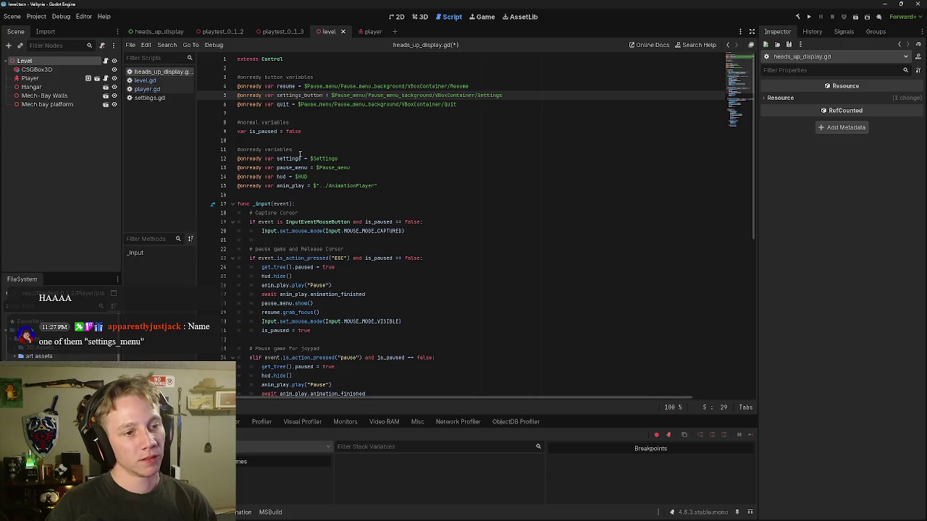
{"action": "left_click", "coordinate": [302, 158]}
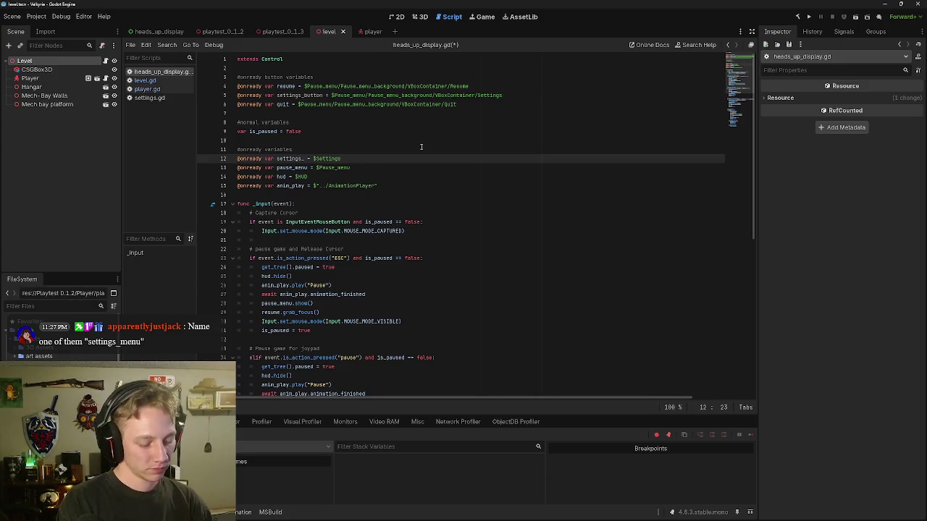
{"action": "type", "text": "menu"}
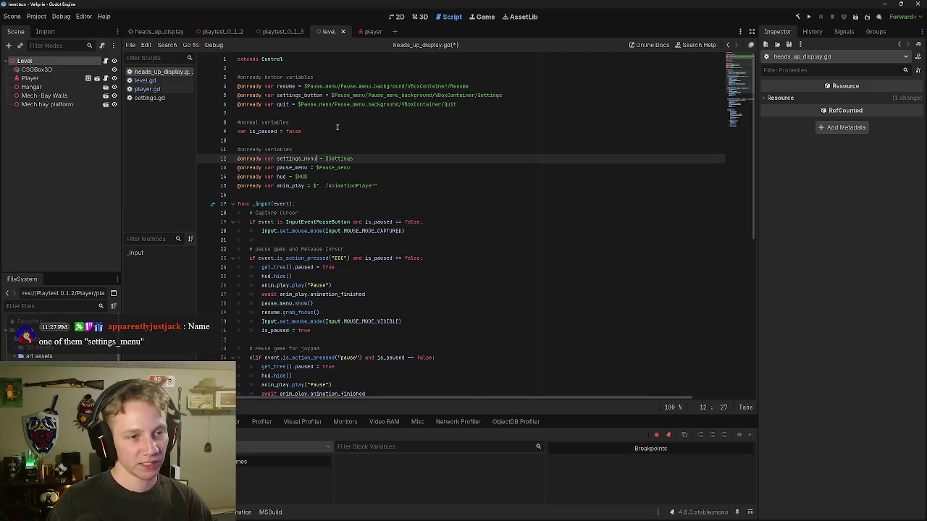
{"action": "left_click", "coordinate": [321, 95]}
{"action": "key", "text": "BackSpace"}
{"action": "key", "text": "BackSpace"}
{"action": "key", "text": "BackSpace"}
{"action": "type", "text": "m"}
{"action": "key", "text": "BackSpace"}
{"action": "key", "text": "BackSpace"}
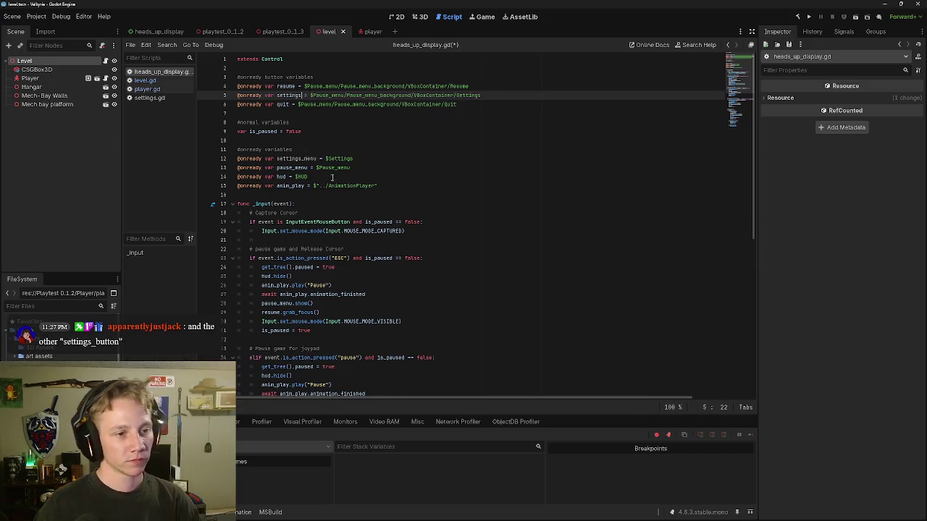
Step: Change the line 66 call to settings_menu.show()
{"action": "scroll", "coordinate": [332, 177], "scroll_direction": "down", "scroll_amount": 6}
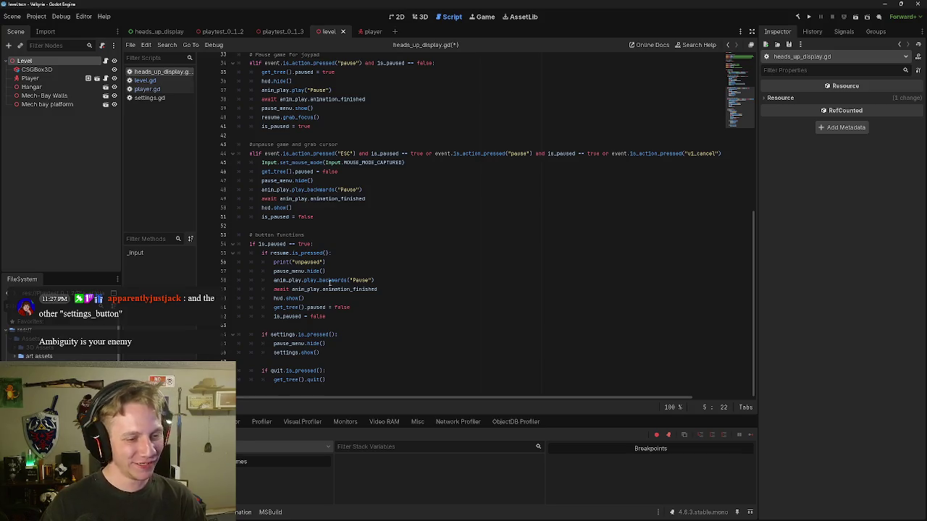
{"action": "left_click", "coordinate": [296, 352]}
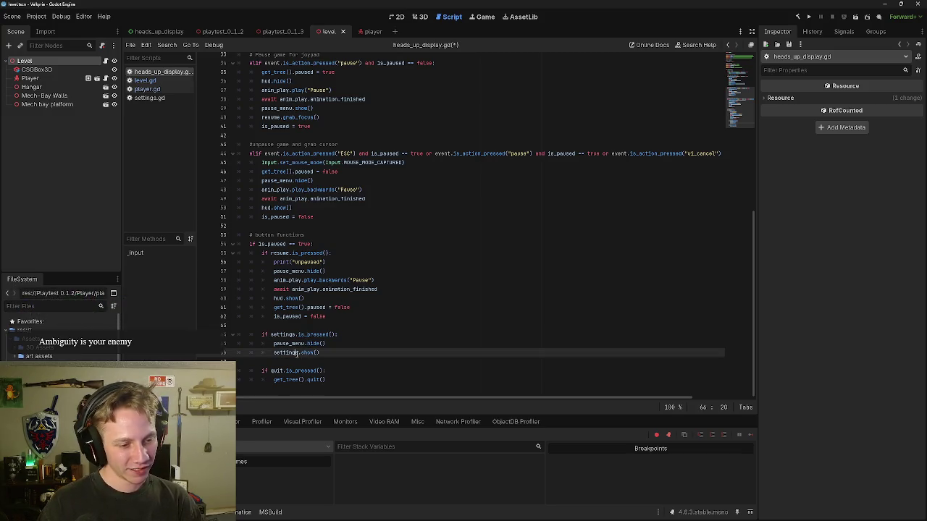
{"action": "type", "text": "_"}
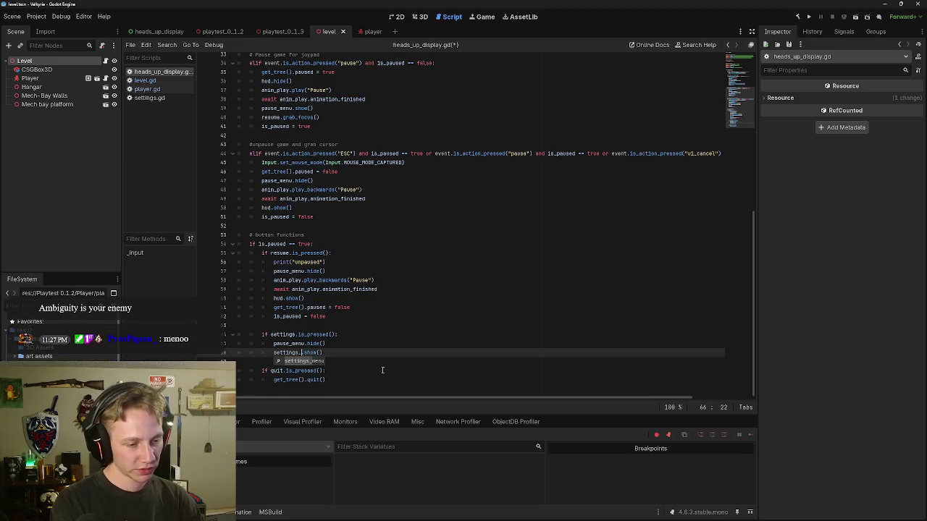
{"action": "key", "text": "Return"}
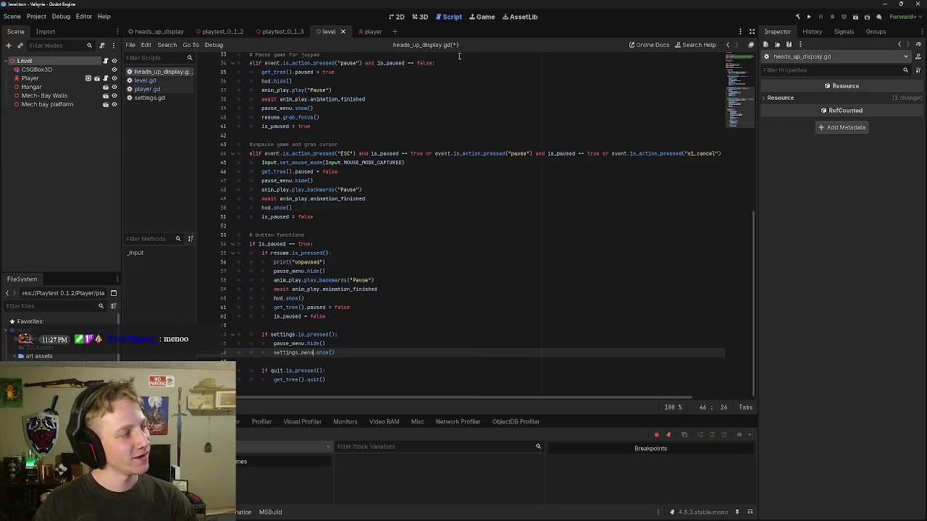
Step: Run the game, open Settings from the pause menu, raise look sensitivity, go back, and resume
{"action": "left_click", "coordinate": [855, 20]}
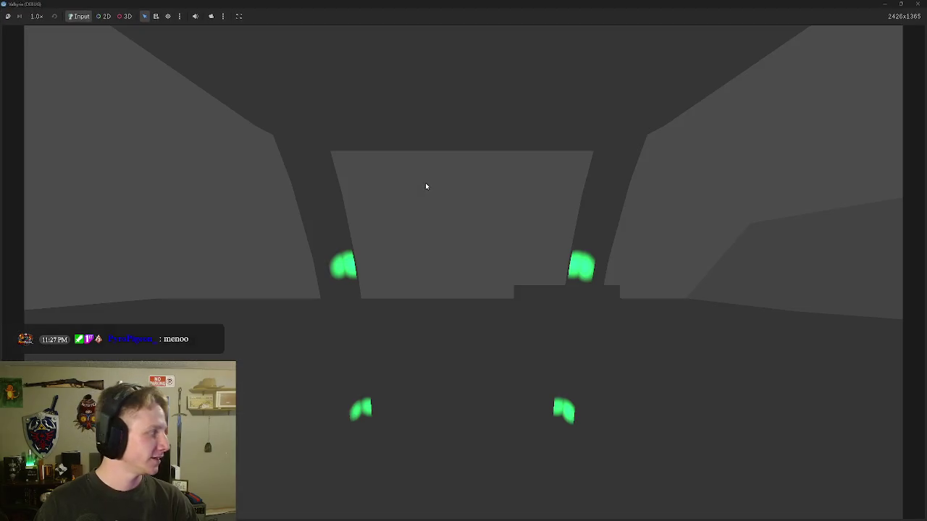
{"action": "key", "text": "Escape"}
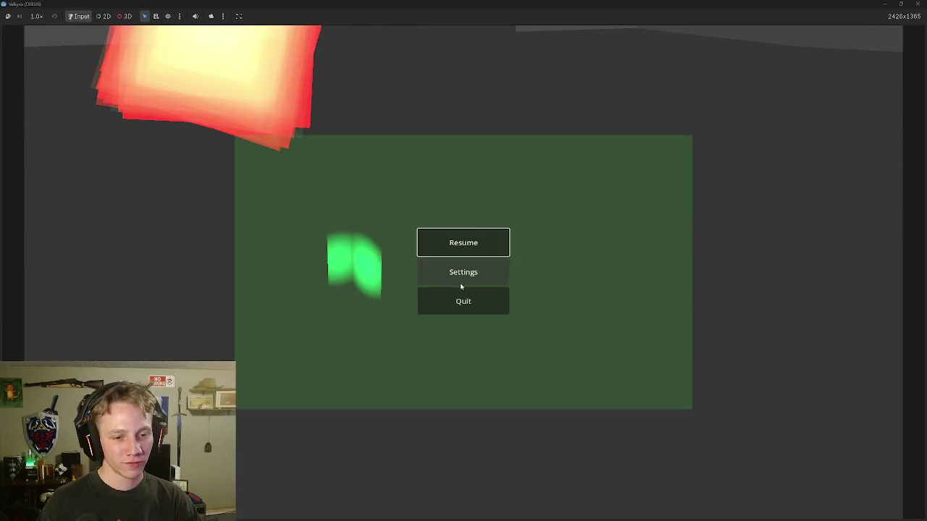
{"action": "left_click", "coordinate": [462, 276]}
{"action": "left_click_drag", "start_coordinate": [281, 185], "coordinate": [348, 186]}
{"action": "left_click", "coordinate": [626, 172]}
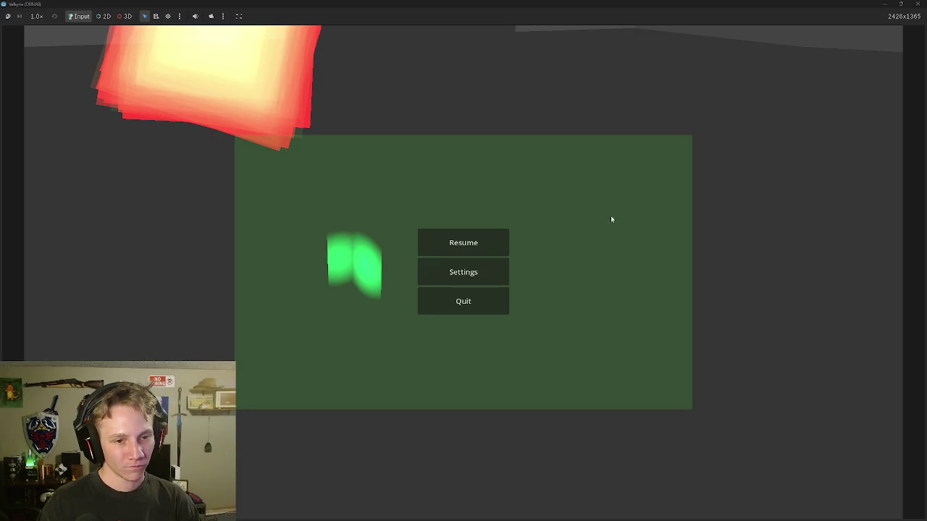
{"action": "left_click", "coordinate": [462, 243]}
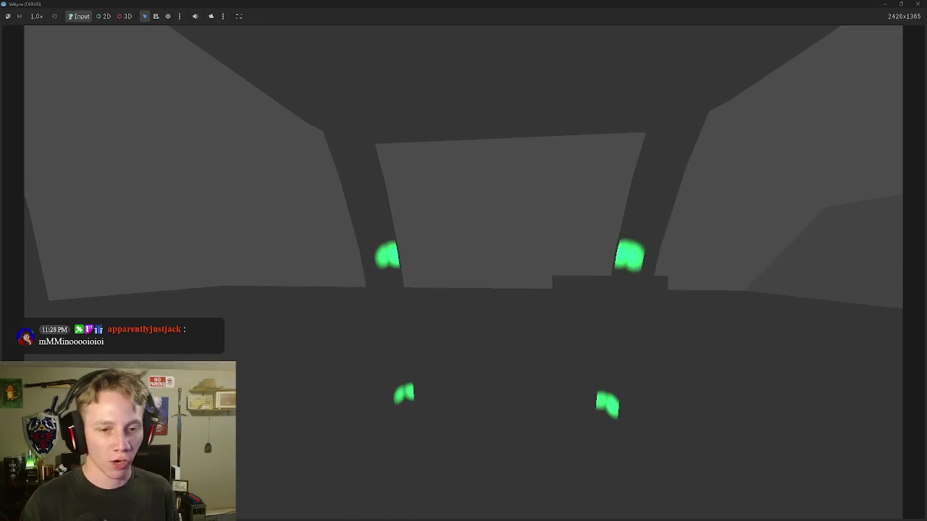
Step: Pause again, push look sensitivity to its maximum, return to the pause menu, and resume
{"action": "key", "text": "Escape"}
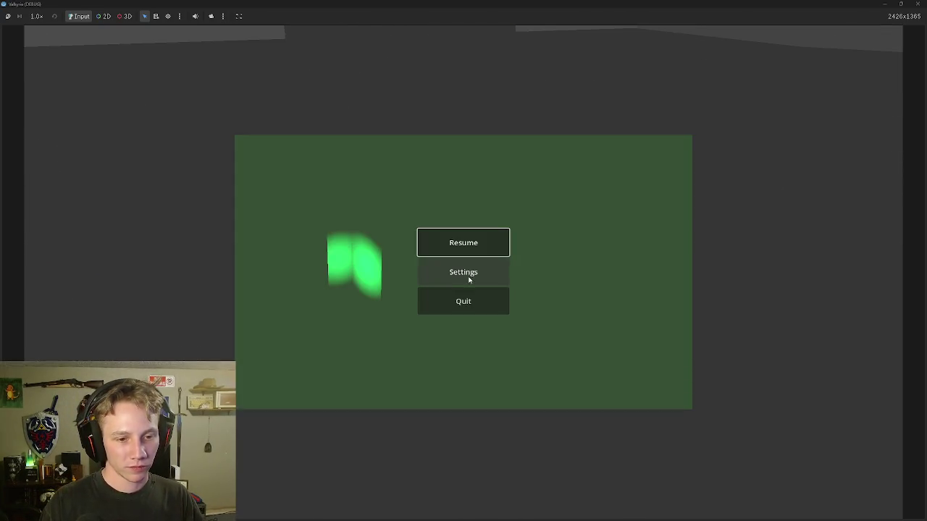
{"action": "left_click", "coordinate": [468, 279]}
{"action": "left_click_drag", "start_coordinate": [349, 186], "coordinate": [504, 204]}
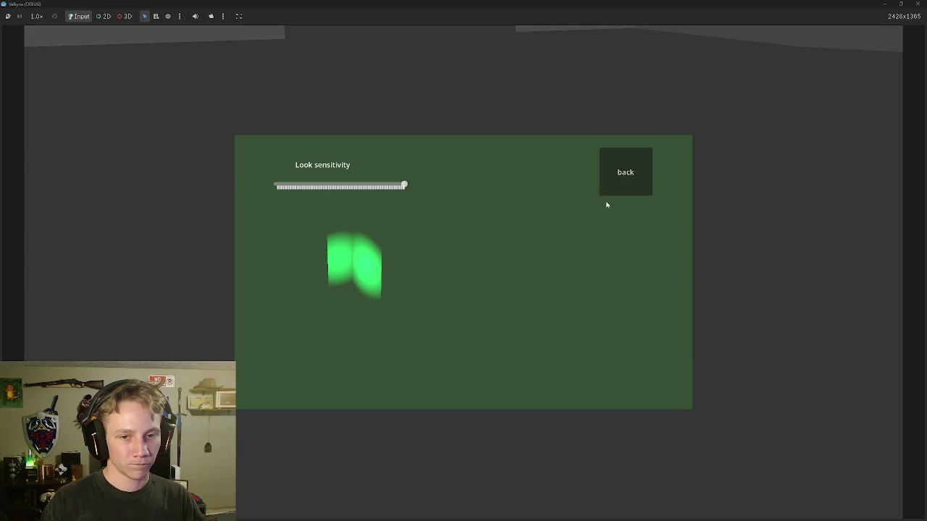
{"action": "left_click", "coordinate": [637, 177]}
{"action": "left_click", "coordinate": [470, 250]}
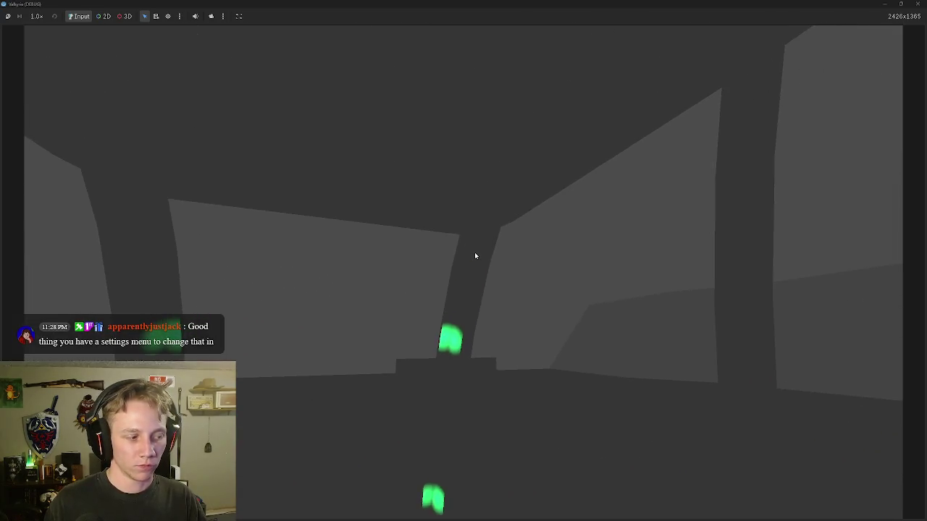
Step: Pause, drag look sensitivity to its minimum, go back, and resume the game
{"action": "key", "text": "Escape"}
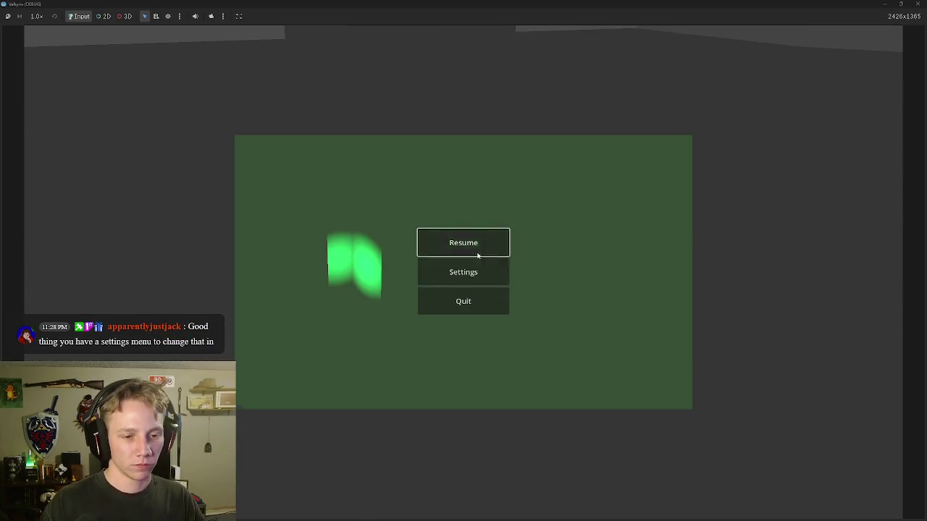
{"action": "left_click_drag", "start_coordinate": [399, 186], "coordinate": [252, 188]}
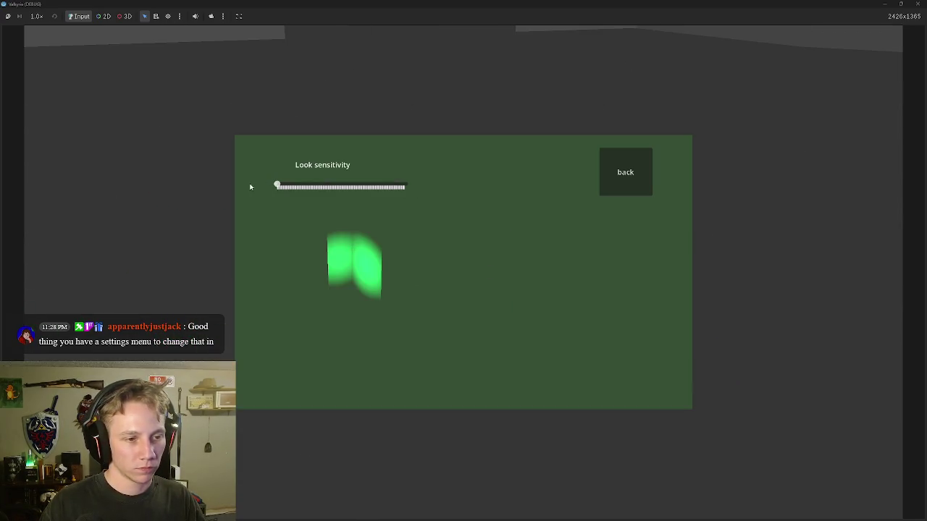
{"action": "left_click", "coordinate": [648, 180]}
{"action": "left_click", "coordinate": [476, 245]}
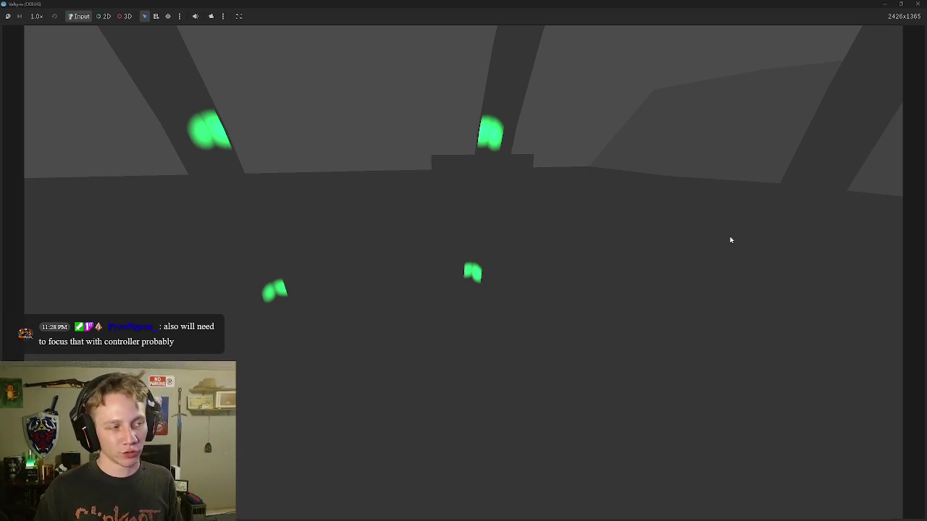
Step: Pause the game and open Settings using the keyboard
{"action": "key", "text": "Escape"}
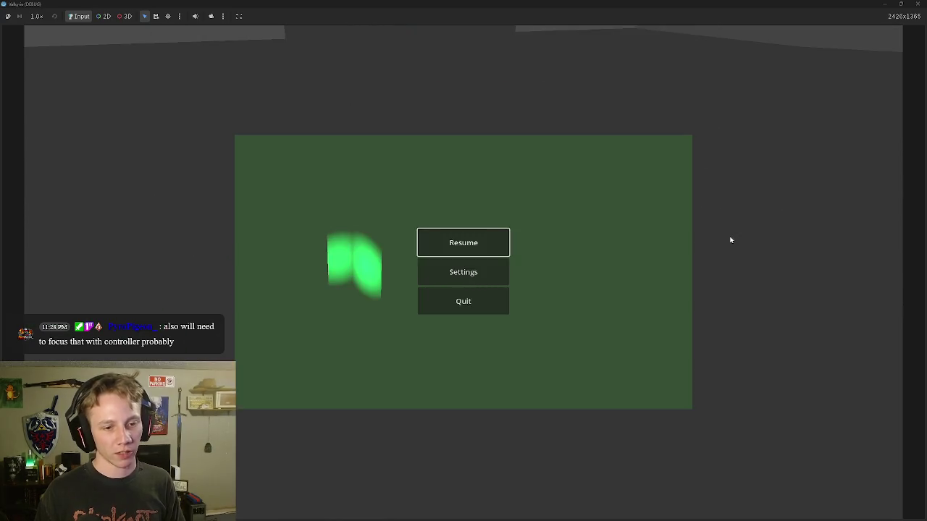
{"action": "key", "text": "Down"}
{"action": "key", "text": "Return"}
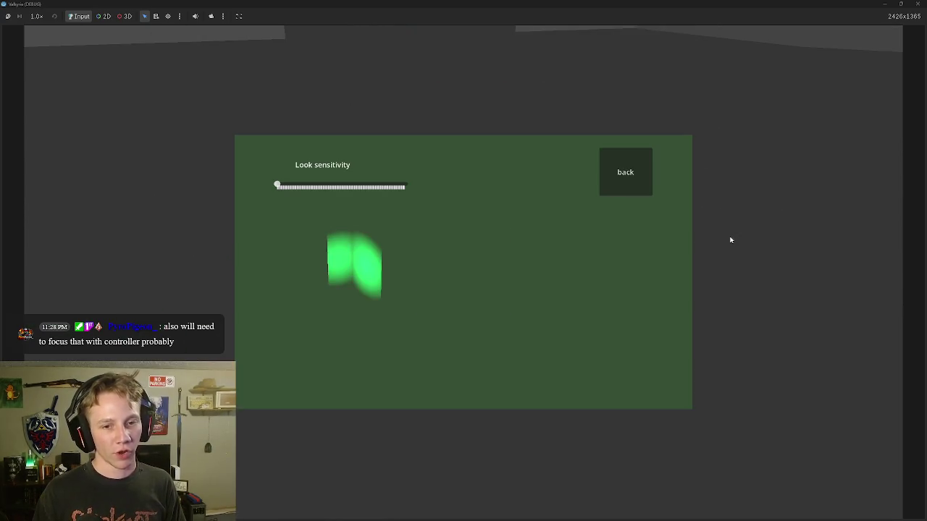